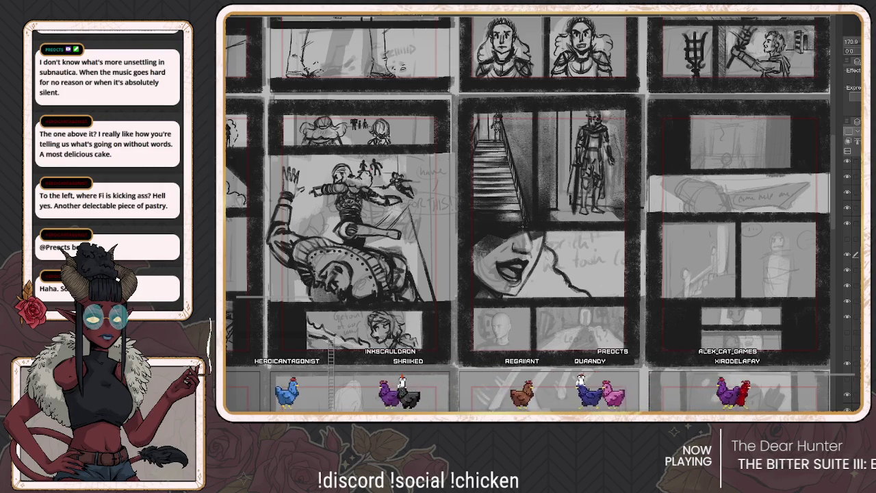
# Draw hair and a beard over the mannequin head in the bottom-left staircase-page panel
pyautogui.hscroll(2, 530, 212)
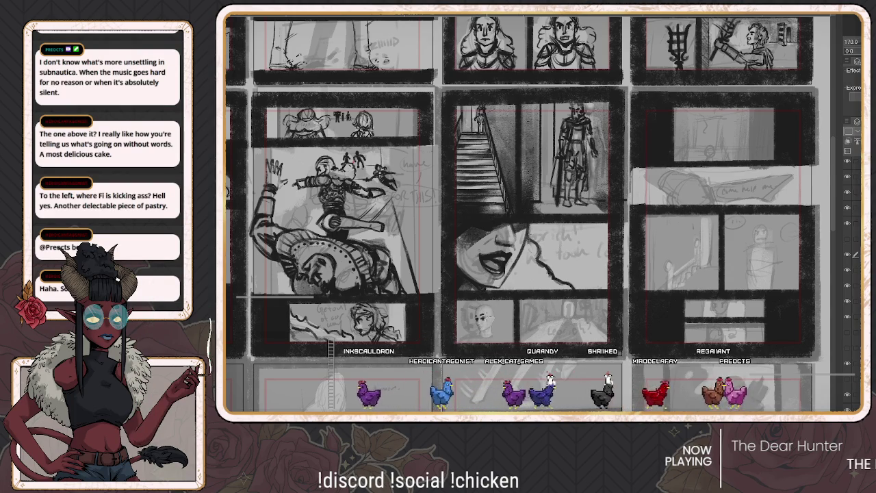
pyautogui.scroll(-3, 527, 212)
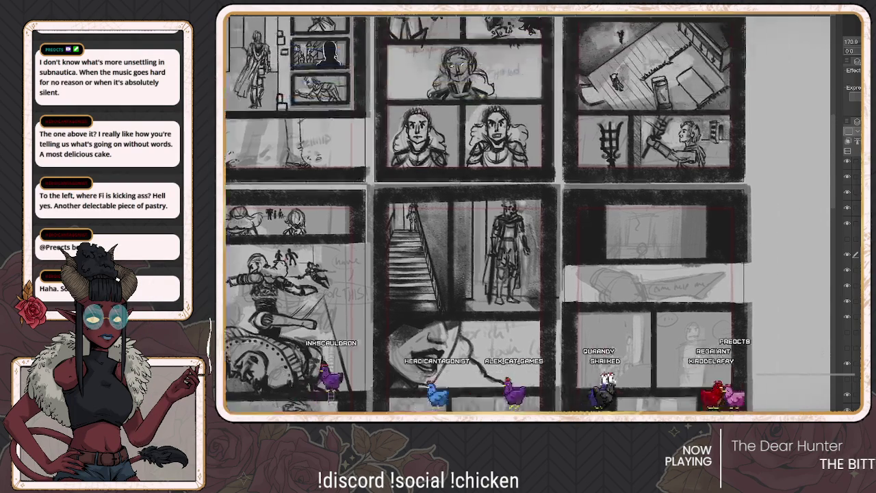
pyautogui.scroll(3, 527, 213)
pyautogui.scroll(-2, 527, 213)
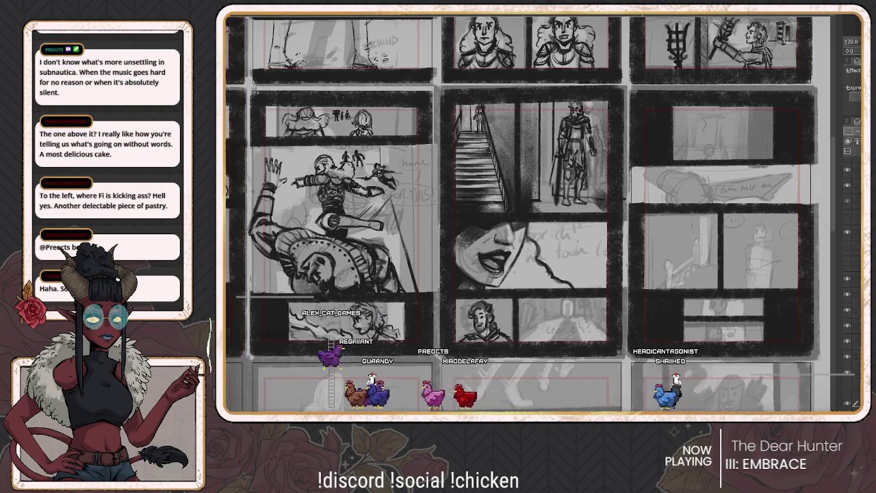
pyautogui.moveTo(521, 213); pyautogui.dragTo(585, 239)
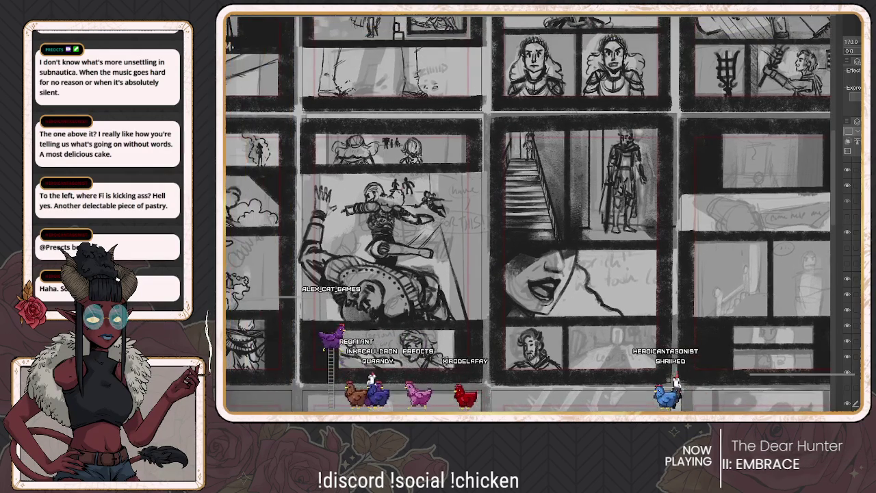
pyautogui.hotkey('ctrl', 'alt', '0')
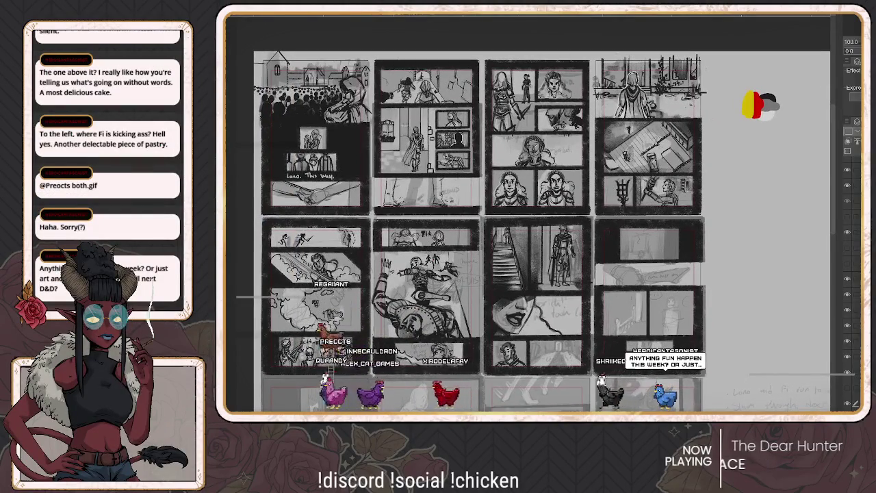
pyautogui.hotkey('ctrl', '+')
pyautogui.scroll(2, 521, 213)
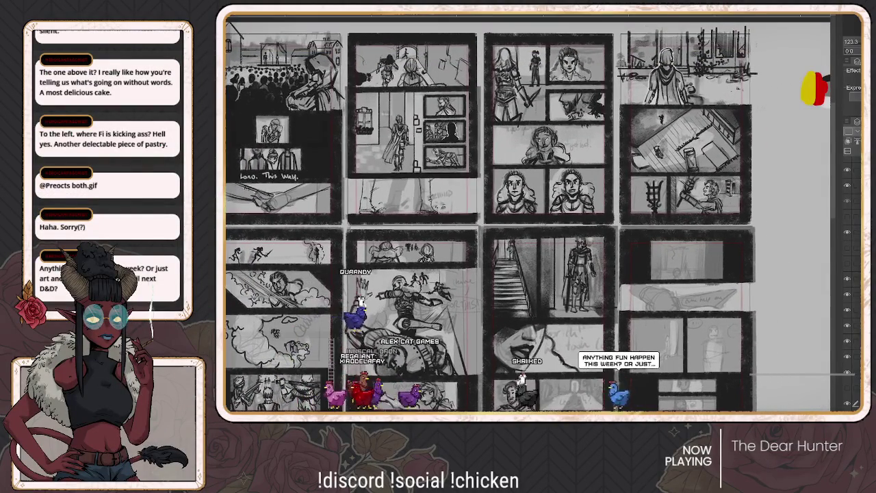
pyautogui.moveTo(826, 86); pyautogui.dragTo(758, 89)
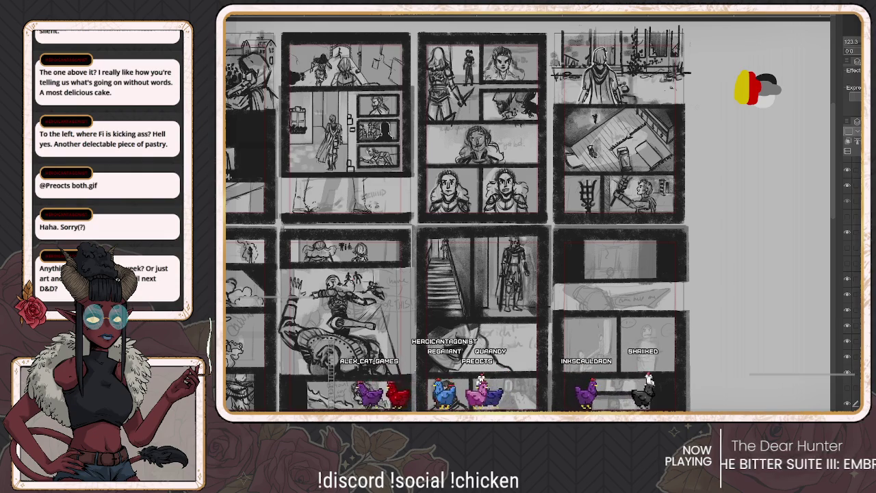
pyautogui.scroll(-2, 527, 212)
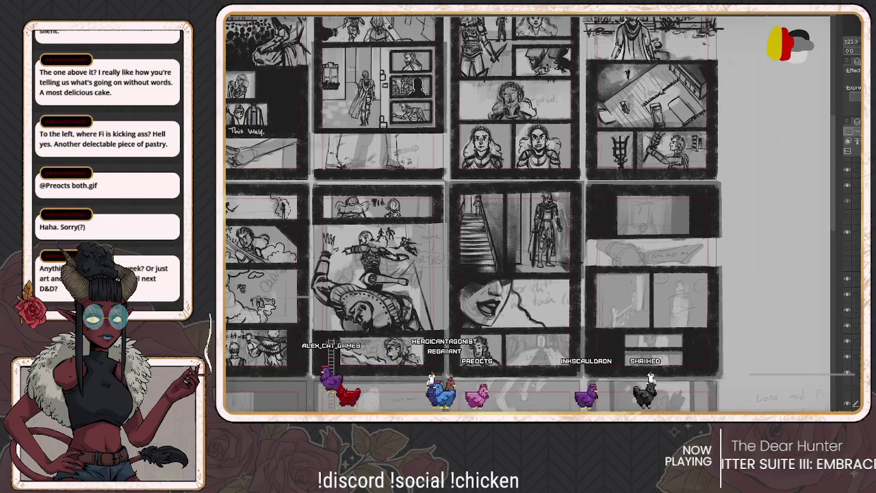
pyautogui.scroll(1, 527, 212)
pyautogui.scroll(1, 527, 212)
pyautogui.scroll(1, 527, 212)
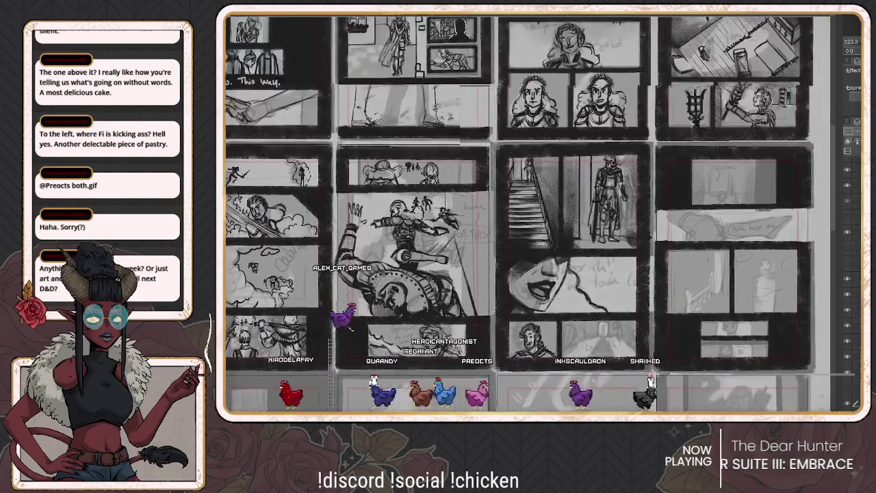
pyautogui.scroll(1, 527, 212)
pyautogui.scroll(1, 527, 212)
pyautogui.hscroll(3, 527, 213)
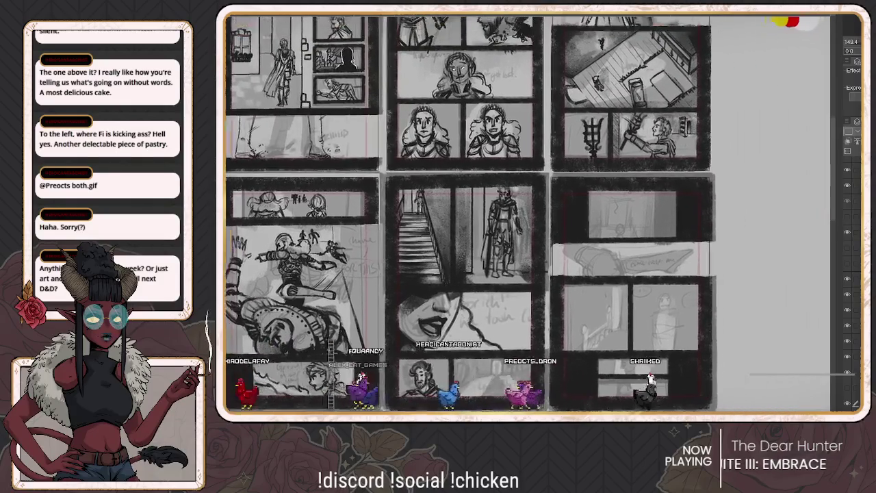
pyautogui.scroll(-1, 527, 213)
pyautogui.hscroll(-1, 527, 213)
pyautogui.scroll(1, 527, 212)
pyautogui.scroll(1, 527, 213)
pyautogui.scroll(1, 527, 212)
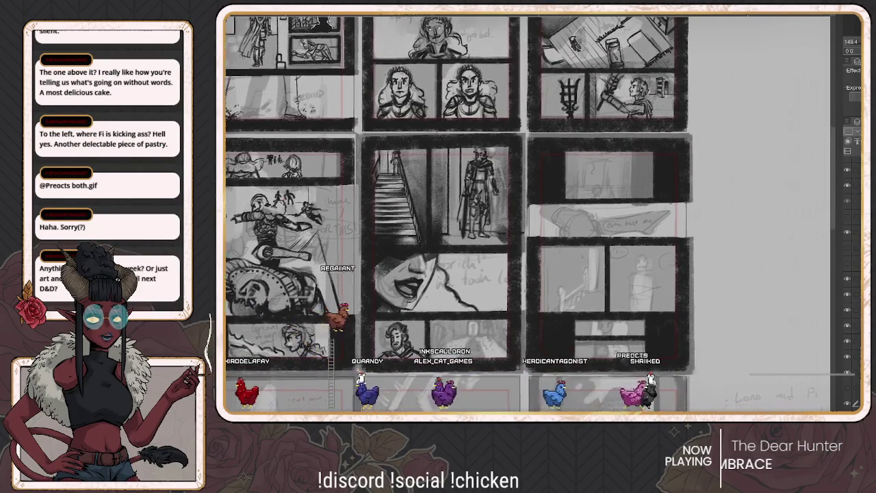
pyautogui.scroll(1, 528, 212)
pyautogui.hscroll(1, 527, 213)
pyautogui.scroll(1, 527, 212)
pyautogui.hscroll(1, 527, 212)
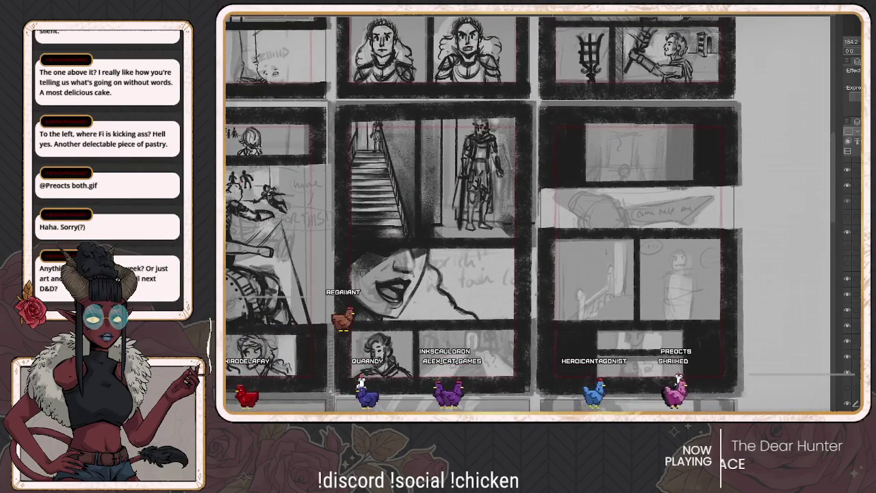
pyautogui.hscroll(-1, 527, 212)
pyautogui.scroll(-1, 527, 212)
pyautogui.hscroll(-1, 527, 212)
pyautogui.hscroll(-1, 527, 212)
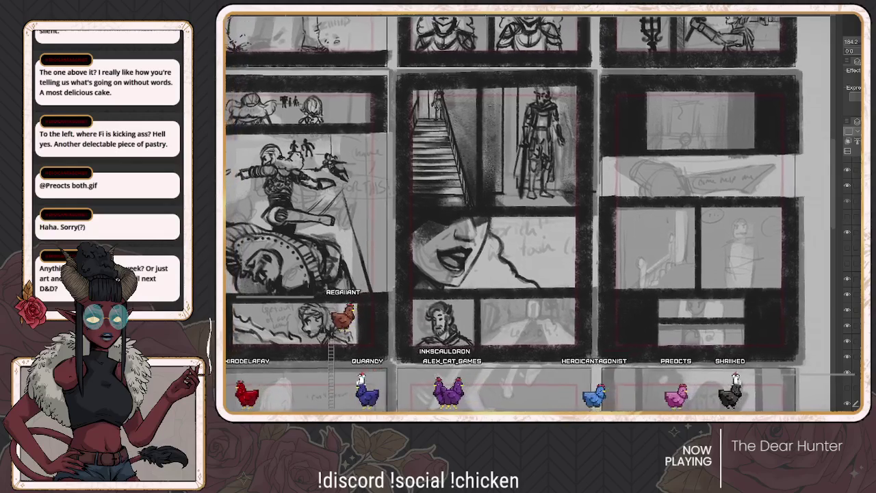
pyautogui.scroll(-1, 528, 213)
pyautogui.hscroll(-1, 527, 213)
pyautogui.hscroll(-1, 527, 212)
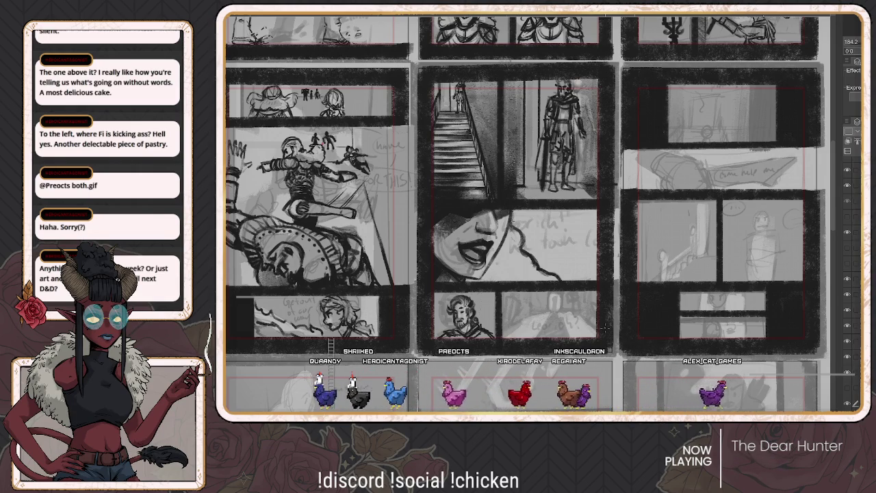
pyautogui.hscroll(3, 525, 212)
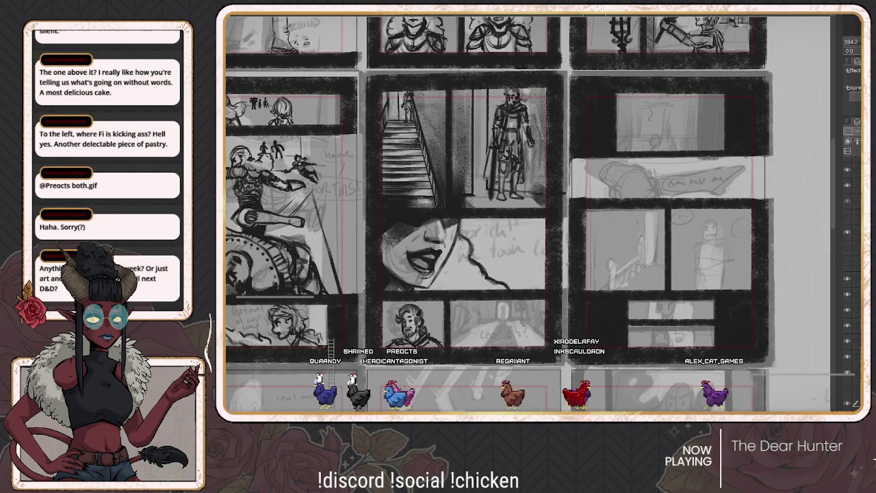
pyautogui.hscroll(-2, 508, 213)
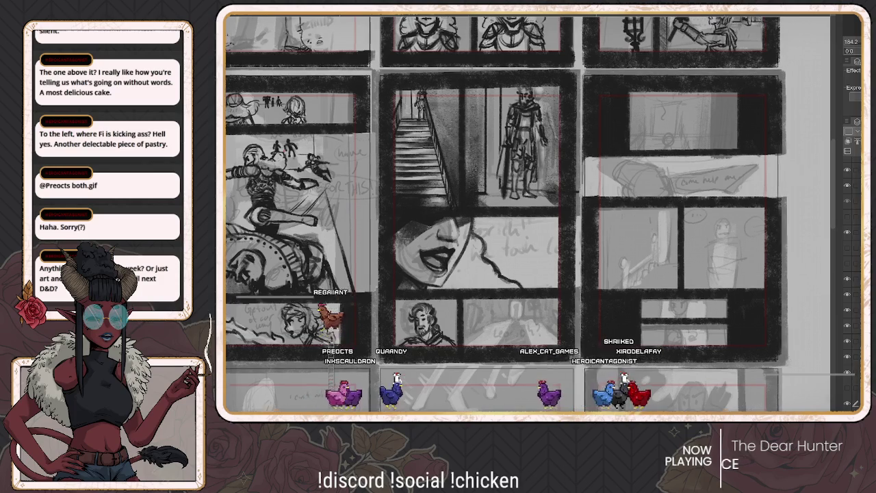
pyautogui.moveTo(507, 212); pyautogui.dragTo(497, 209)
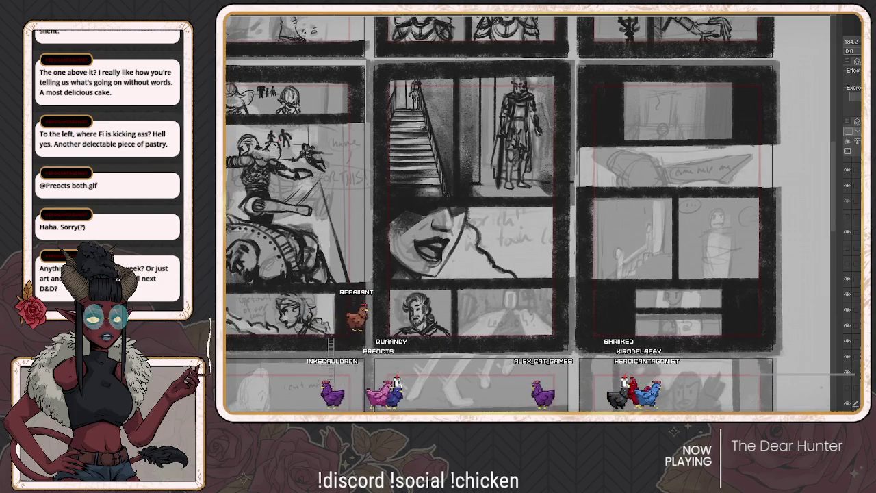
# Compare the inked hair and portrait against the sketch, then draw a thin grey line in the lower-middle panel
pyautogui.hotkey('ctrl', 'z')
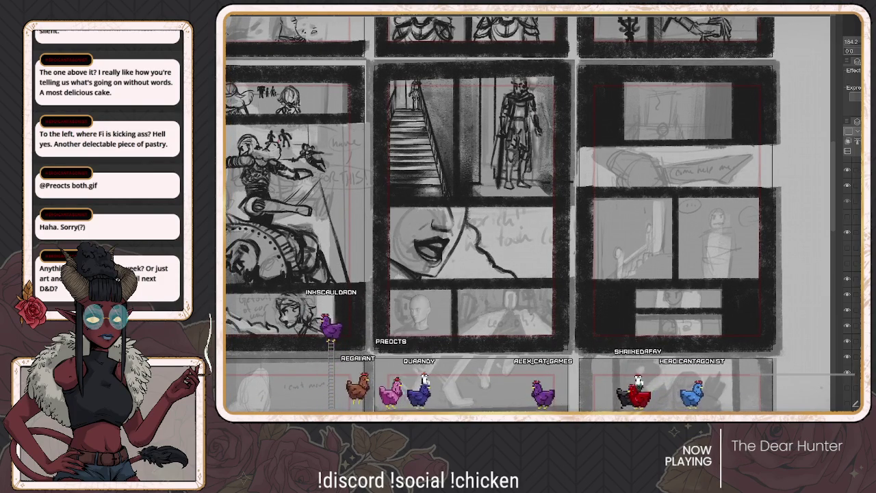
pyautogui.hotkey('ctrl', 'y')
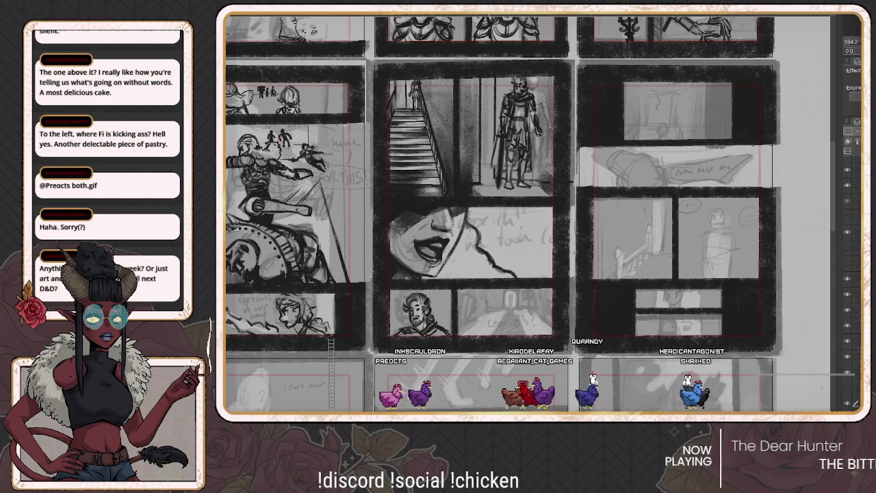
pyautogui.moveTo(486, 312); pyautogui.dragTo(542, 311)
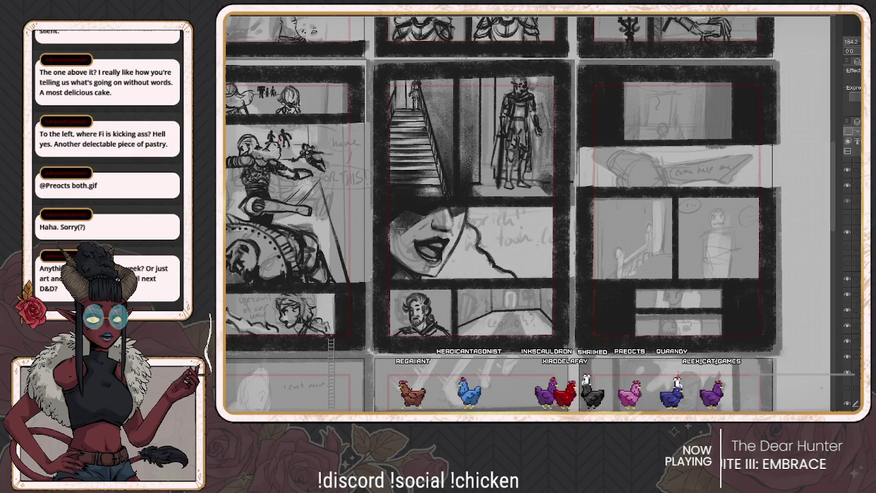
pyautogui.scroll(1, 525, 236)
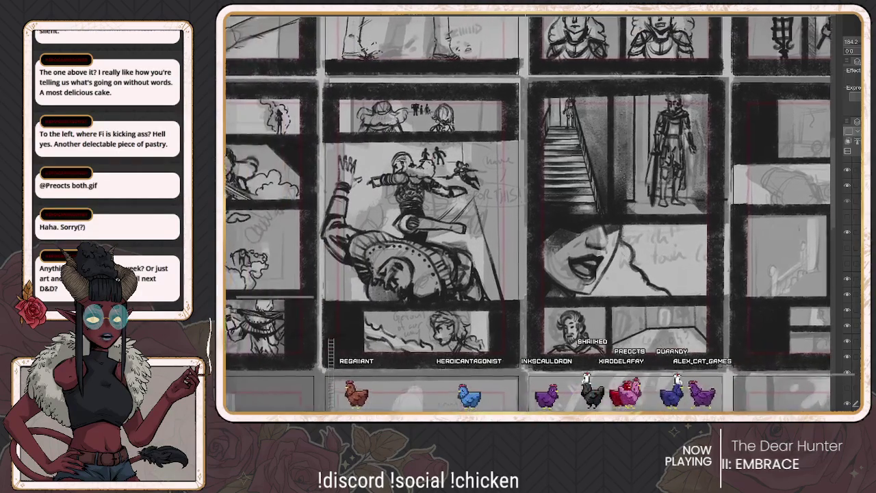
# Draw a corridor with a lone far-end figure, with the bulette reference image pasted in
pyautogui.hscroll(1, 508, 213)
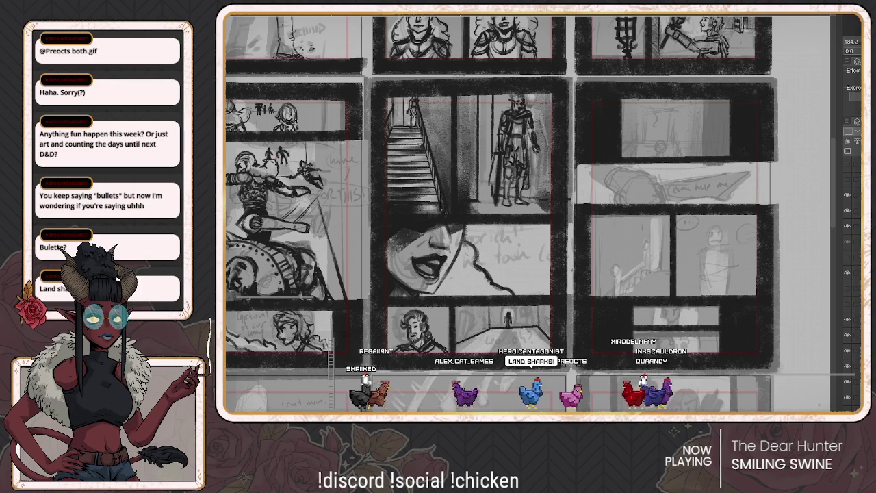
pyautogui.hotkey('ctrl', 'v')
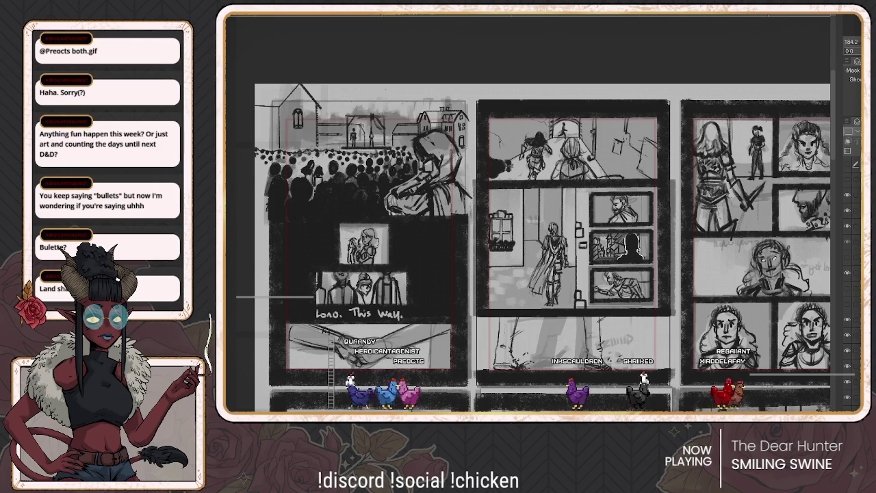
pyautogui.scroll(-5, 528, 214)
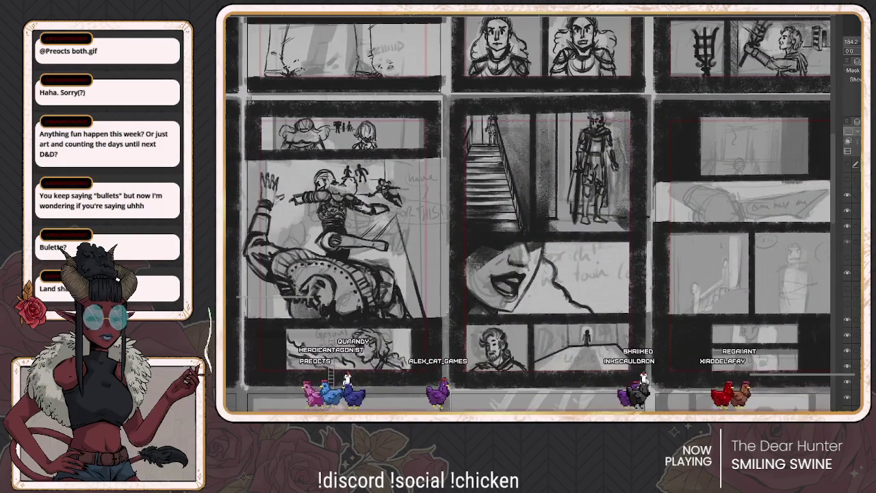
pyautogui.hscroll(5, 528, 215)
pyautogui.hscroll(-3, 528, 215)
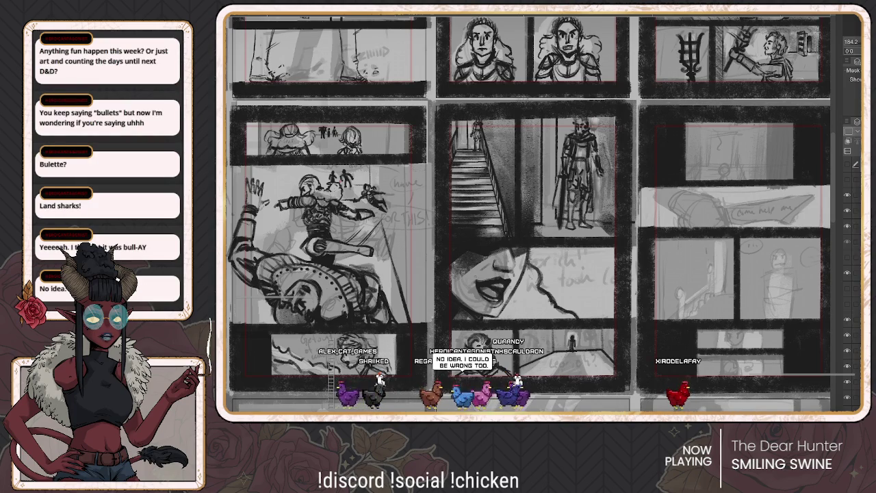
pyautogui.scroll(-1, 528, 213)
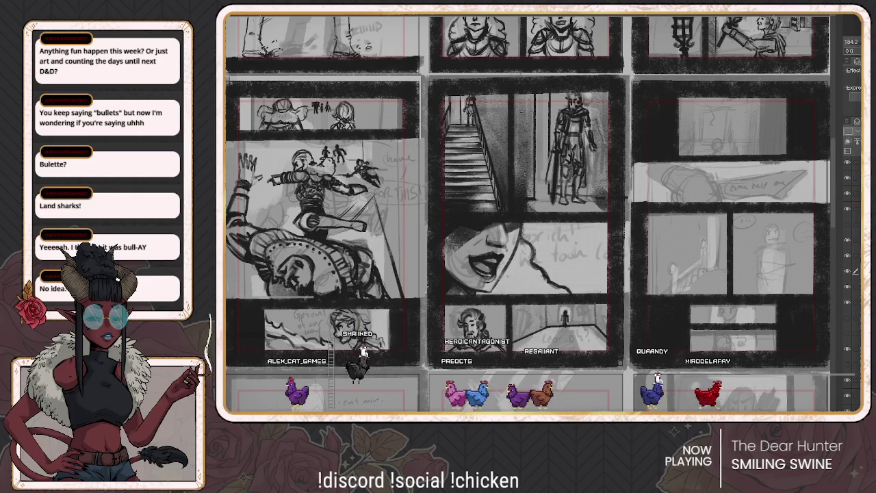
pyautogui.click(853, 272)
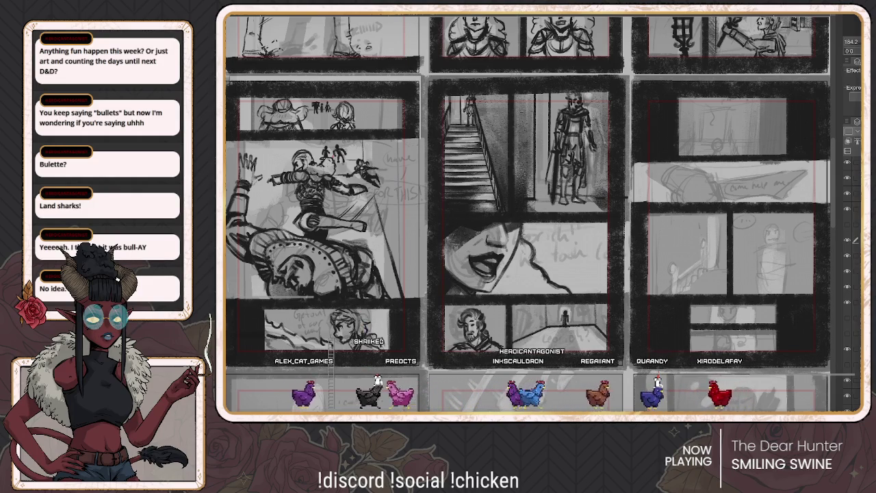
pyautogui.scroll(1, 570, 347)
pyautogui.scroll(1, 570, 347)
pyautogui.scroll(2, 570, 347)
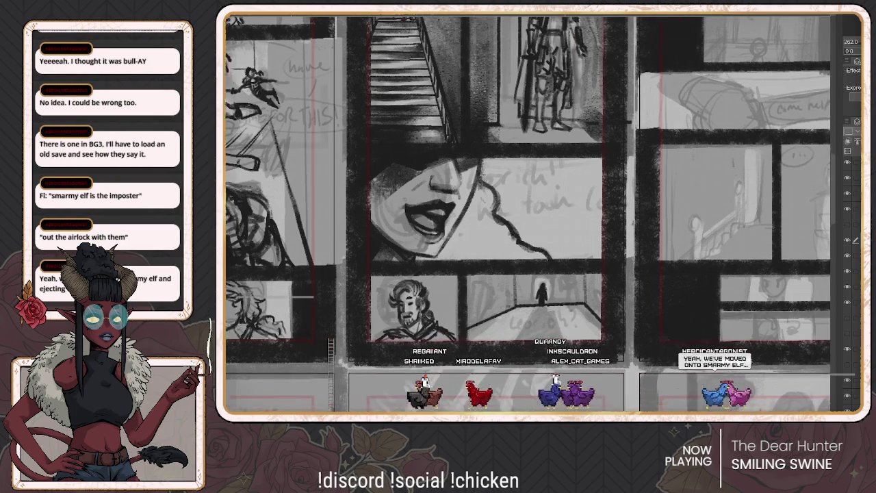
pyautogui.moveTo(529, 214)
pyautogui.mouseDown()
pyautogui.moveTo(497, 197)
pyautogui.moveTo(458, 226)
pyautogui.mouseUp()
pyautogui.scroll(2, 527, 213)
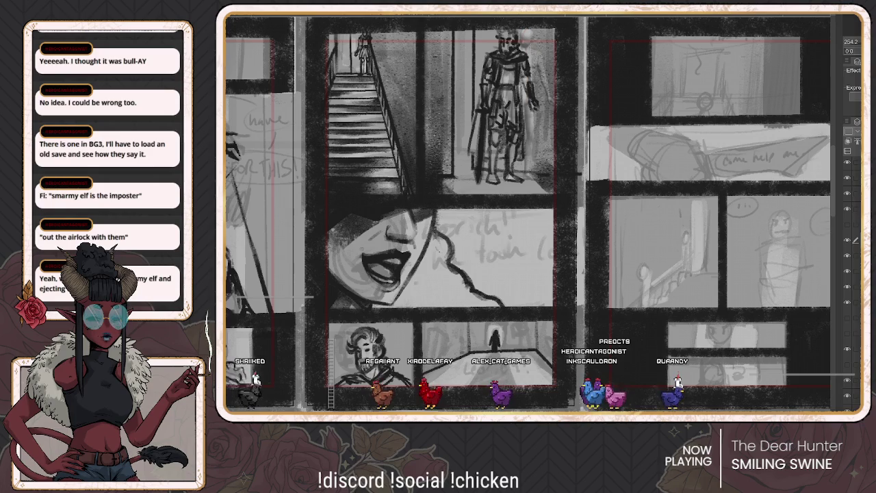
pyautogui.moveTo(527, 213)
pyautogui.mouseDown()
pyautogui.moveTo(520, 206)
pyautogui.moveTo(521, 219)
pyautogui.mouseUp()
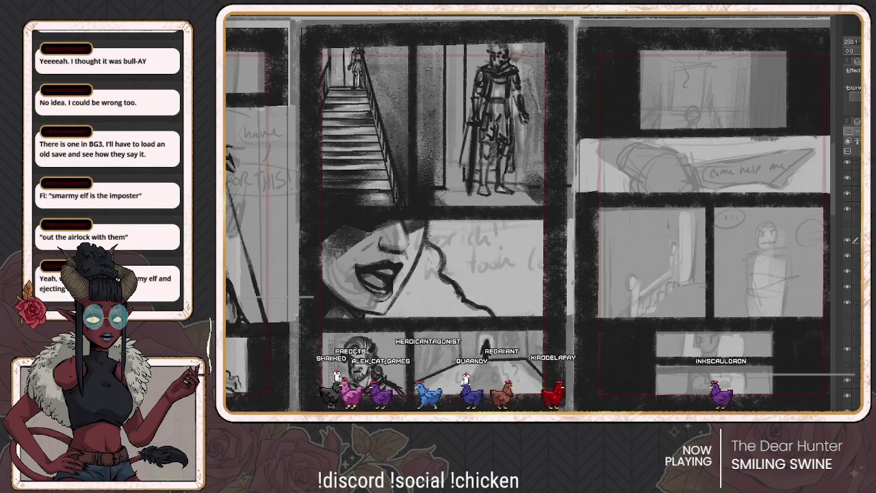
# Refine the shading of the curly-haired man's portrait below the lips close-up
pyautogui.moveTo(527, 212); pyautogui.dragTo(517, 136)
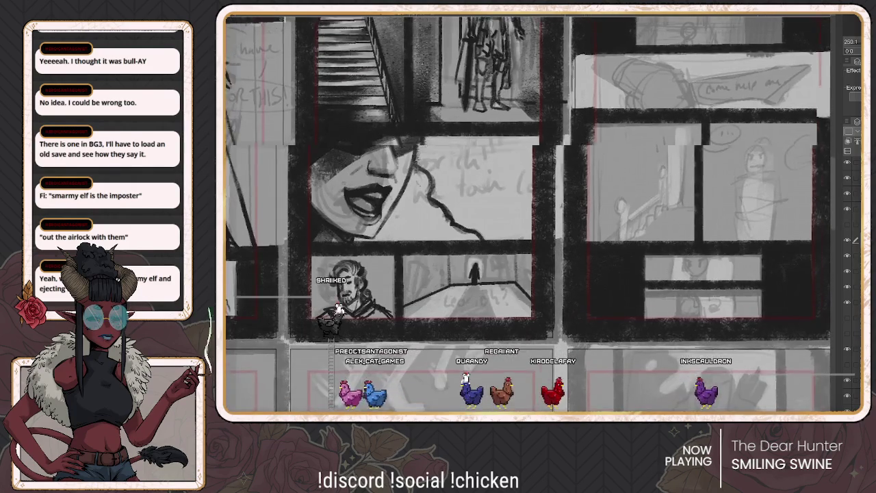
pyautogui.scroll(1, 527, 212)
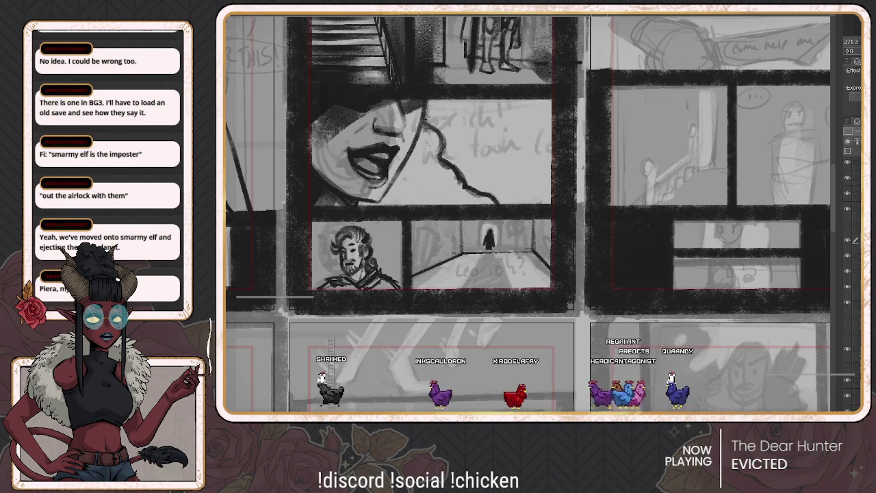
pyautogui.scroll(-1, 529, 213)
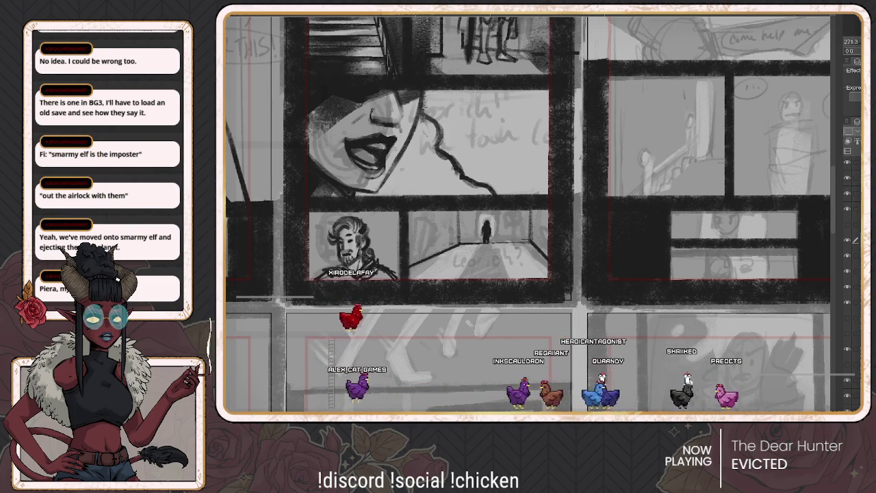
pyautogui.scroll(2, 528, 213)
# Shade the portrait's hair darker and deepen the hallway floor with a dark brush
pyautogui.scroll(2, 528, 213)
pyautogui.scroll(2, 528, 213)
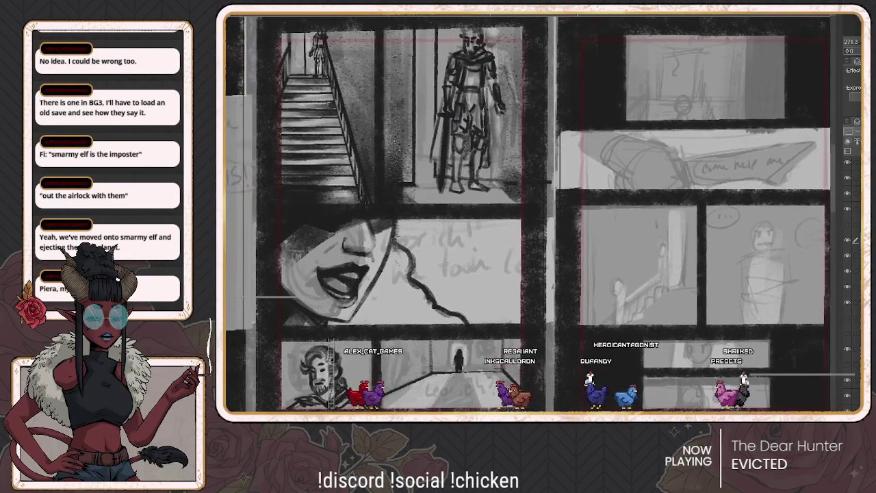
pyautogui.scroll(-1, 528, 213)
pyautogui.scroll(-1, 528, 212)
pyautogui.scroll(-1, 528, 213)
pyautogui.scroll(-1, 527, 213)
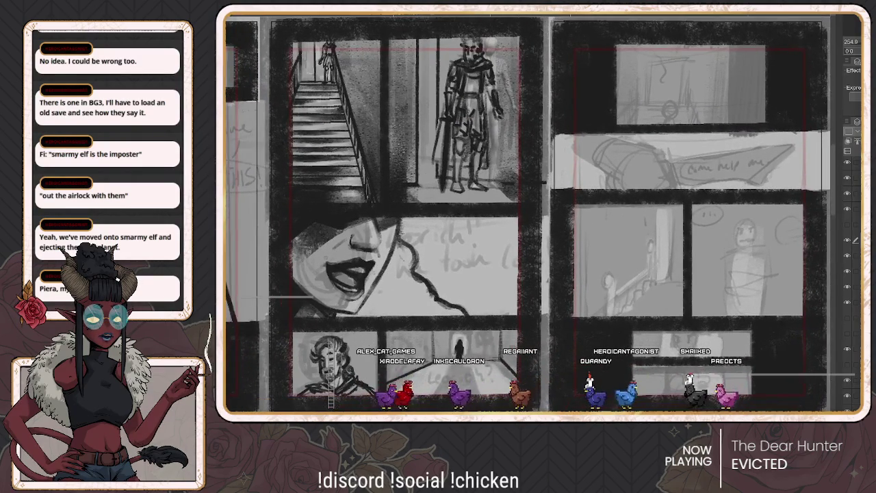
pyautogui.scroll(1, 528, 213)
pyautogui.scroll(1, 527, 213)
pyautogui.scroll(1, 528, 213)
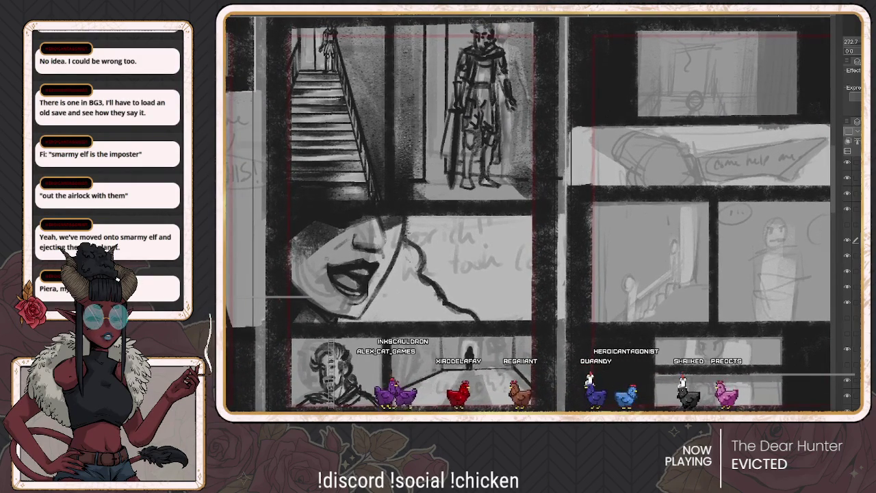
pyautogui.scroll(-2, 528, 213)
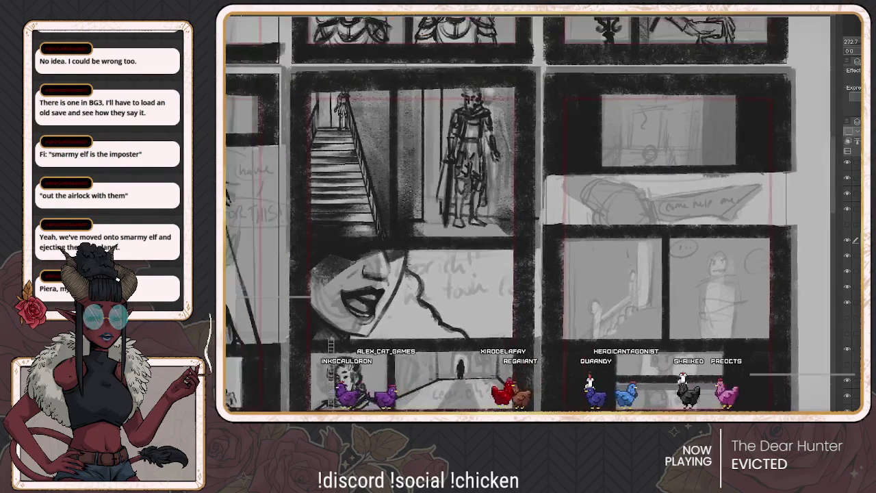
pyautogui.scroll(1, 528, 213)
pyautogui.scroll(-1, 528, 213)
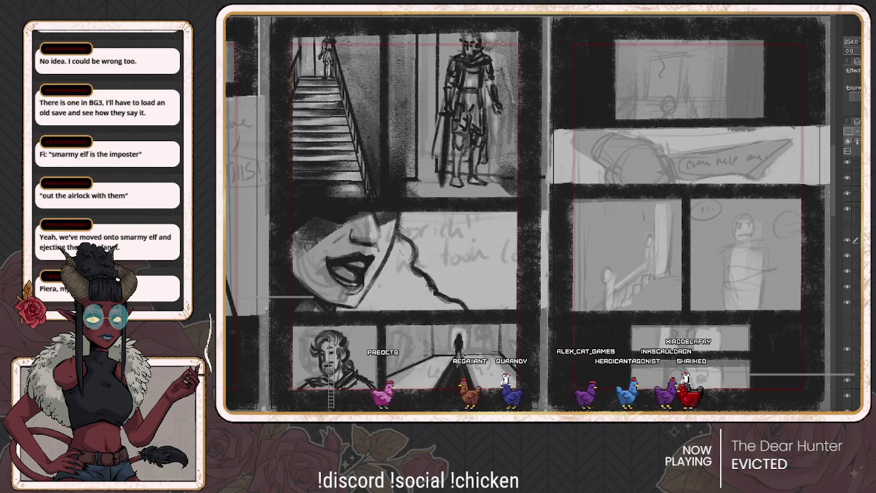
pyautogui.scroll(-1, 528, 212)
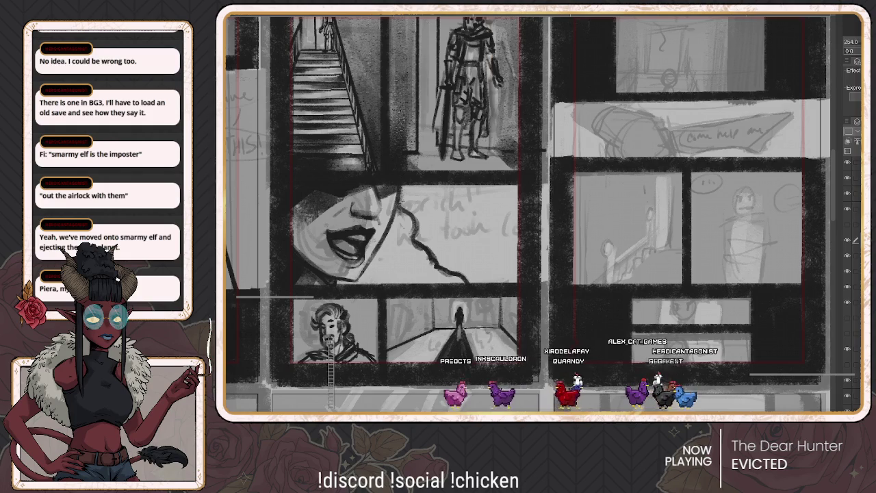
pyautogui.scroll(-1, 527, 212)
pyautogui.scroll(-1, 527, 212)
# Draw a door on the hallway's left wall, then zoom out to review the inked page
pyautogui.scroll(-1, 527, 212)
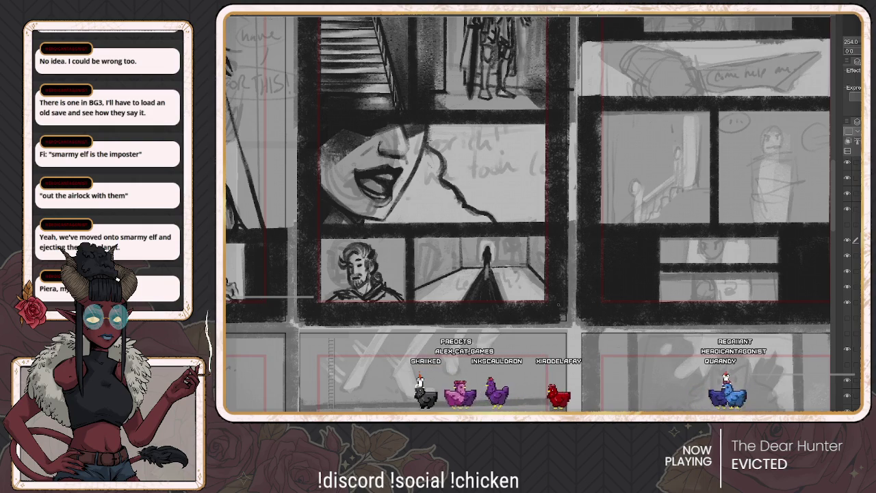
pyautogui.scroll(-3, 530, 214)
pyautogui.scroll(2, 528, 213)
pyautogui.scroll(1, 527, 212)
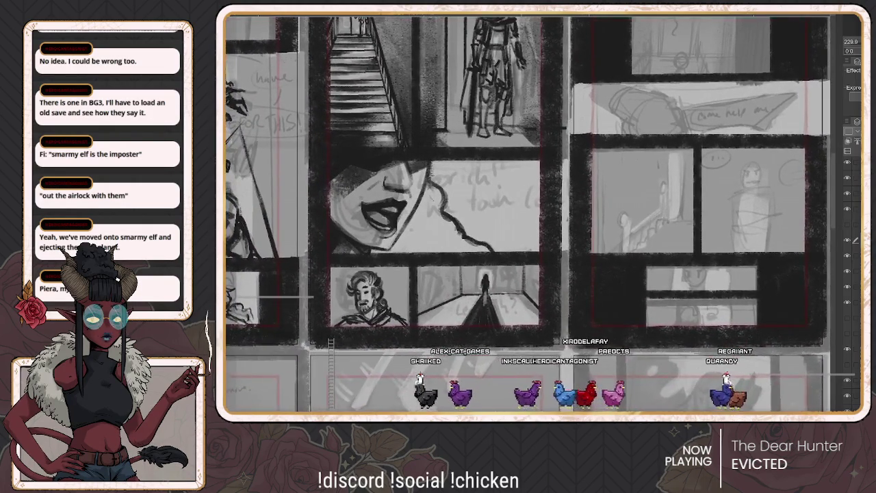
pyautogui.scroll(1, 527, 212)
pyautogui.scroll(1, 527, 213)
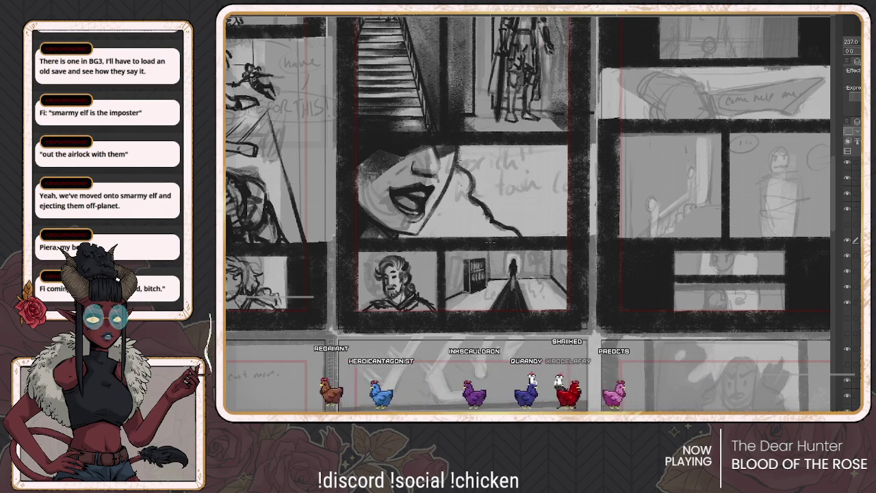
pyautogui.moveTo(490, 242); pyautogui.dragTo(504, 328)
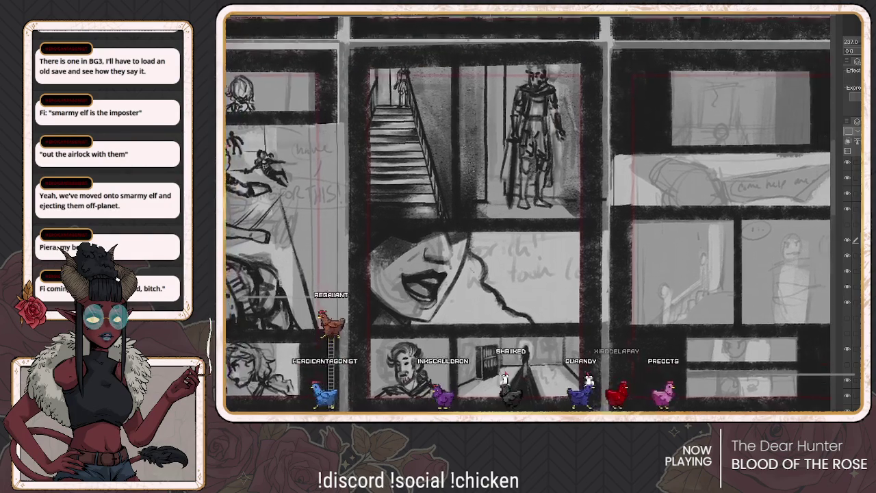
pyautogui.scroll(-2, 527, 212)
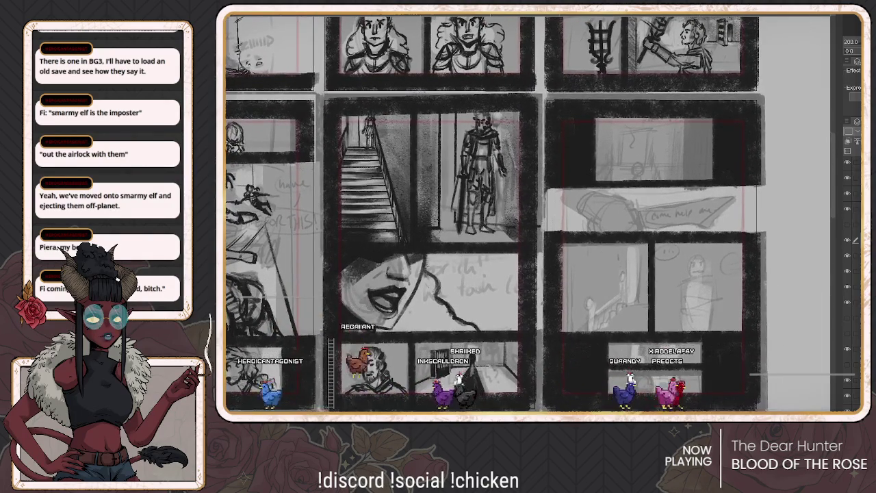
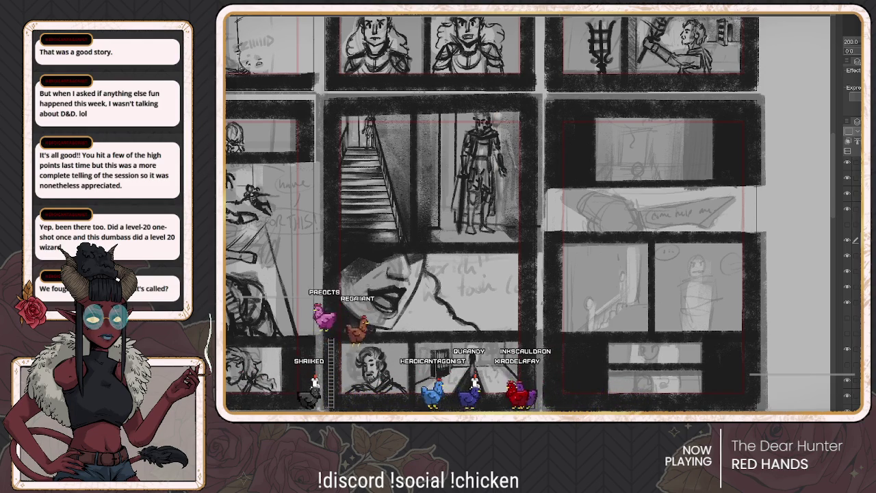
# Pan the page, briefly undoing and redoing the hallway and portrait inking to check the sketch
pyautogui.moveTo(493, 206); pyautogui.dragTo(454, 171)
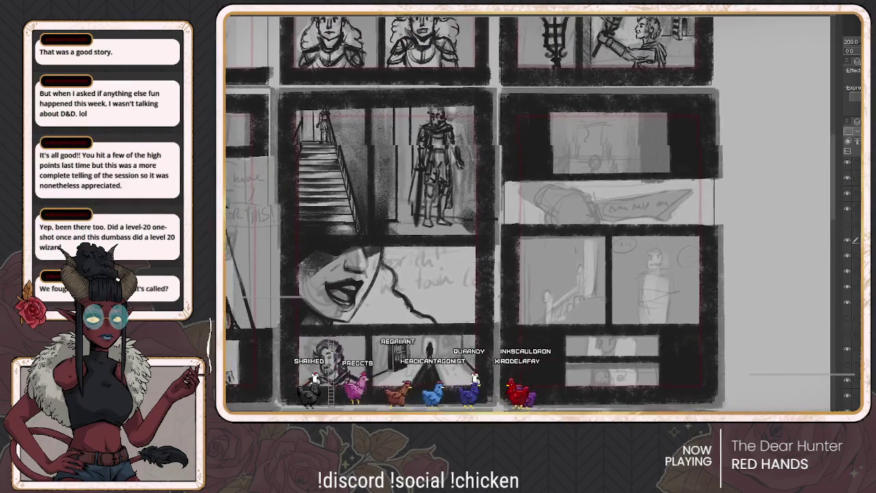
pyautogui.moveTo(493, 206)
pyautogui.mouseDown()
pyautogui.moveTo(488, 228)
pyautogui.moveTo(531, 170)
pyautogui.mouseUp()
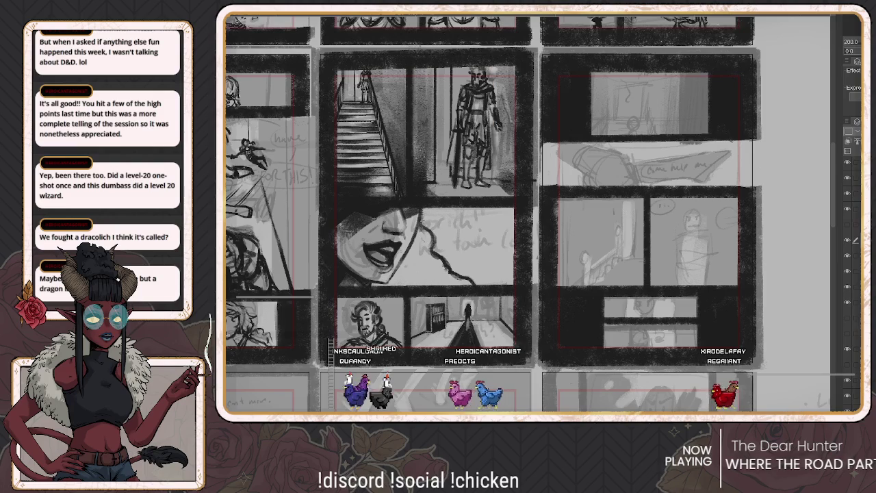
pyautogui.scroll(2, 527, 213)
pyautogui.scroll(-2, 528, 212)
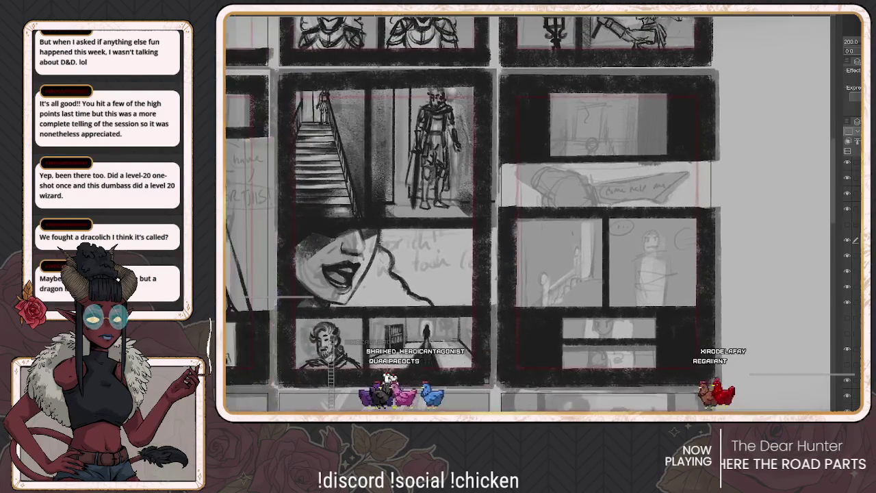
pyautogui.moveTo(479, 219); pyautogui.dragTo(503, 213)
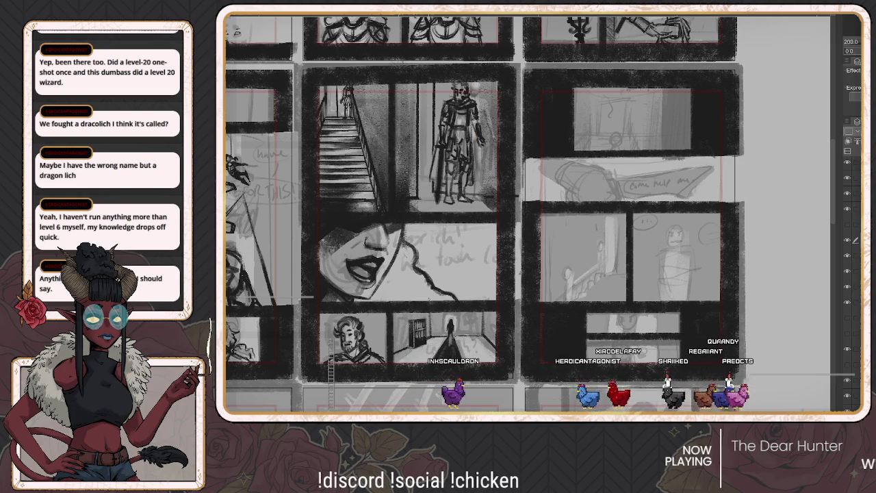
pyautogui.hscroll(3, 459, 213)
pyautogui.hscroll(2, 458, 212)
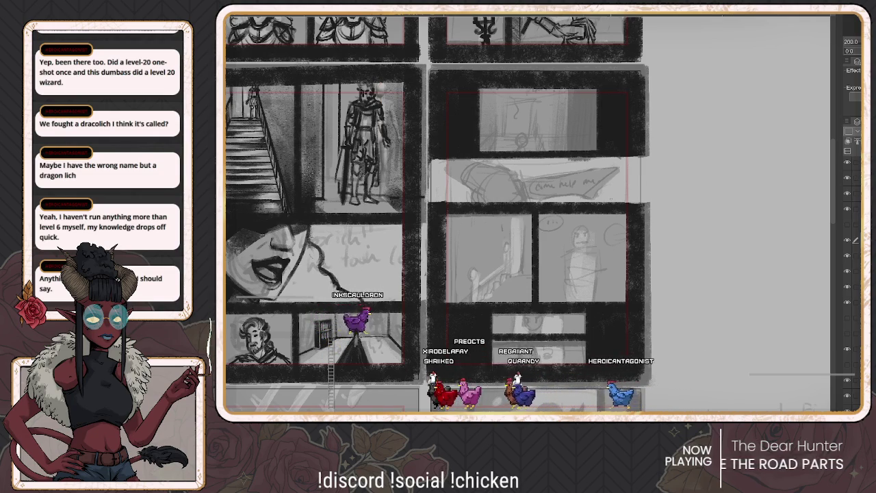
pyautogui.scroll(1, 465, 213)
pyautogui.moveTo(466, 213); pyautogui.dragTo(442, 216)
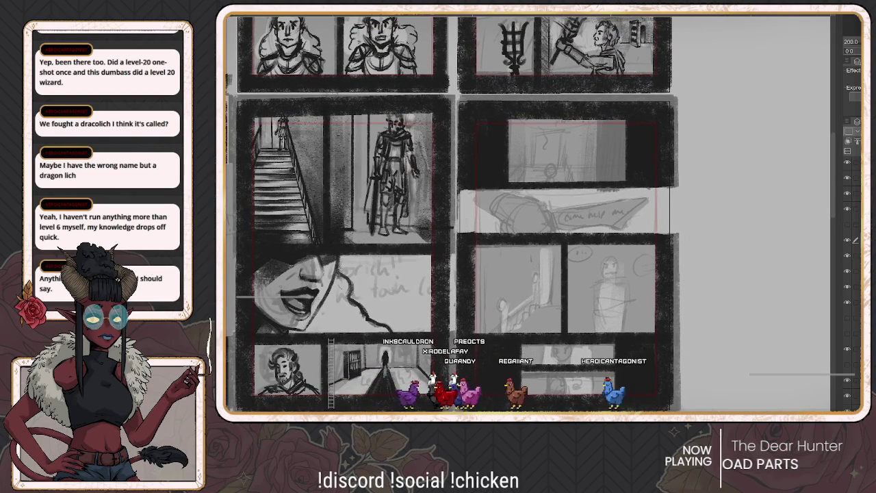
pyautogui.hotkey('ctrl', 'z')
pyautogui.hotkey('ctrl', 'y')
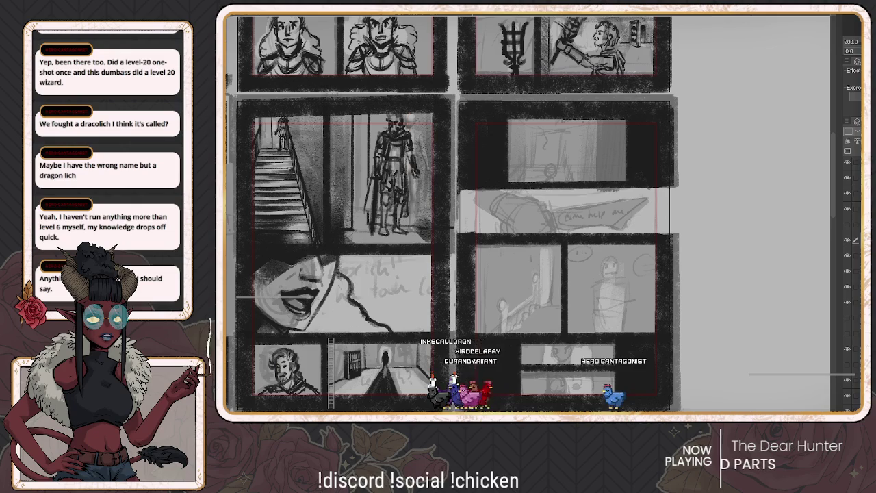
pyautogui.moveTo(445, 219); pyautogui.dragTo(528, 184)
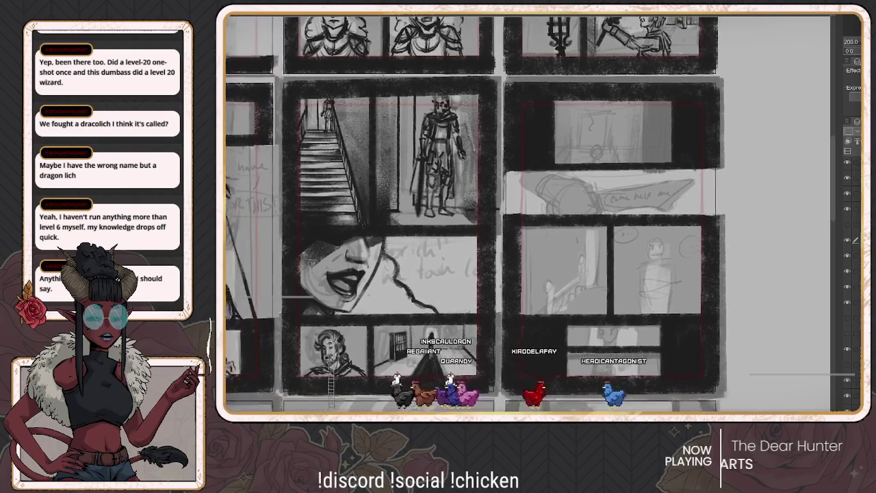
pyautogui.hotkey('ctrl', 'z')
pyautogui.hotkey('ctrl', 'y')
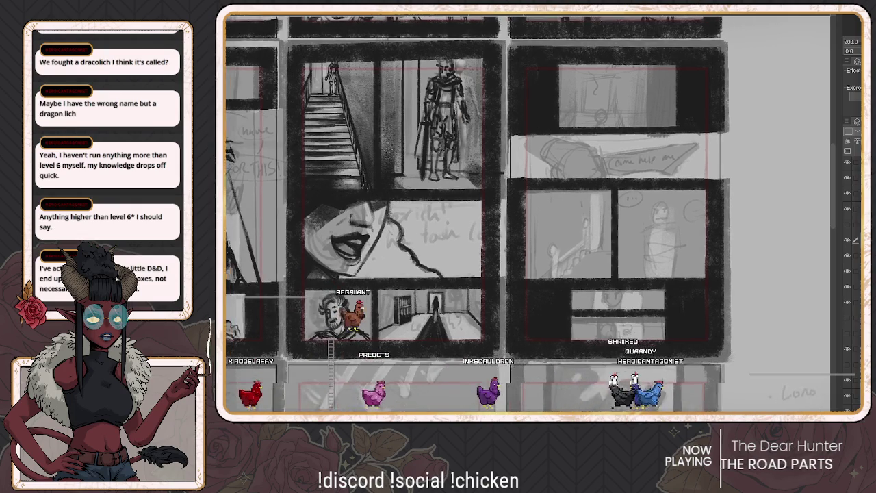
# Pan across the lower panels, then recenter the view on the stairwell panel
pyautogui.moveTo(490, 213); pyautogui.dragTo(504, 196)
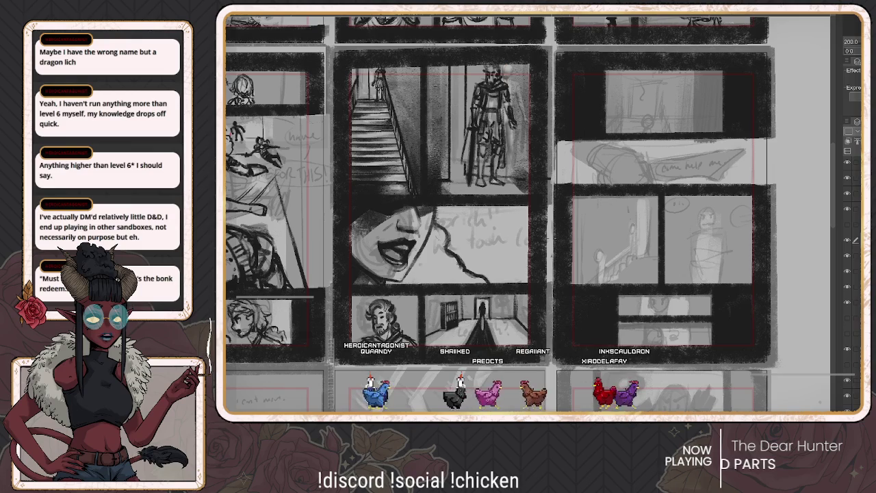
pyautogui.hscroll(-5, 528, 214)
pyautogui.hscroll(-5, 528, 213)
pyautogui.hscroll(-5, 529, 214)
pyautogui.hscroll(5, 528, 213)
pyautogui.scroll(3, 528, 213)
pyautogui.hscroll(4, 529, 214)
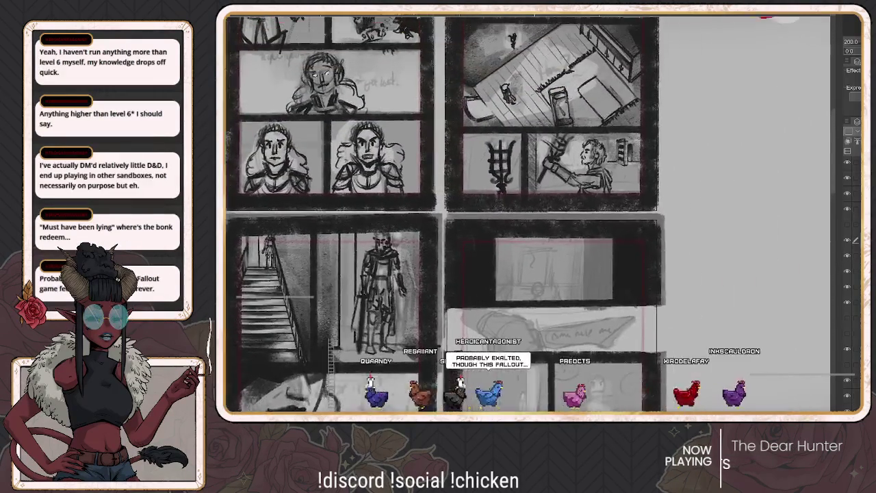
pyautogui.scroll(-3, 529, 214)
pyautogui.scroll(-2, 528, 214)
pyautogui.scroll(-2, 529, 214)
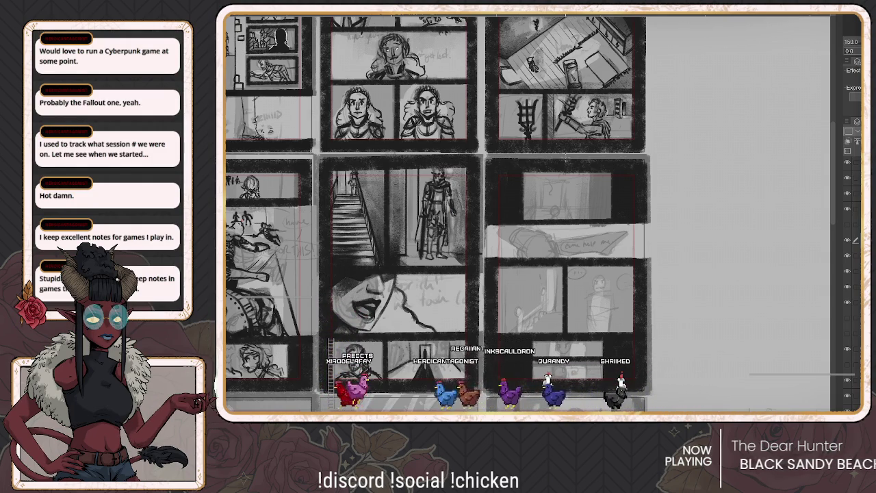
pyautogui.moveTo(438, 205); pyautogui.dragTo(397, 166)
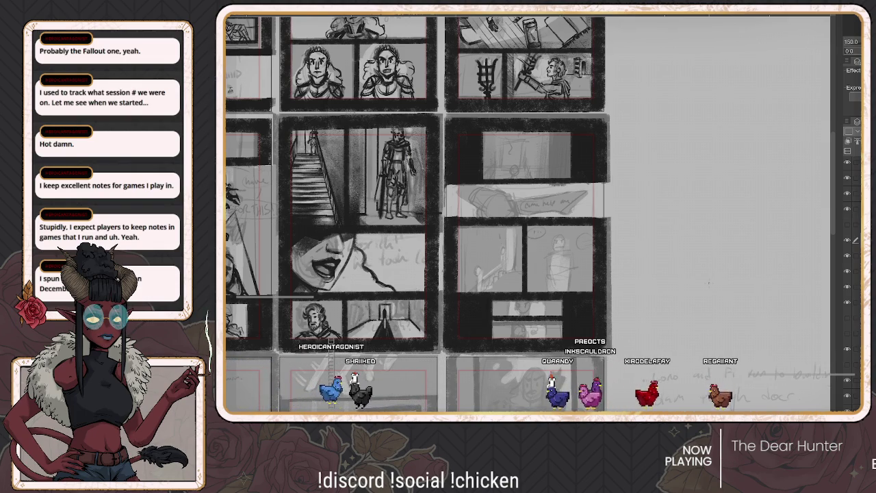
pyautogui.moveTo(527, 212); pyautogui.dragTo(552, 171)
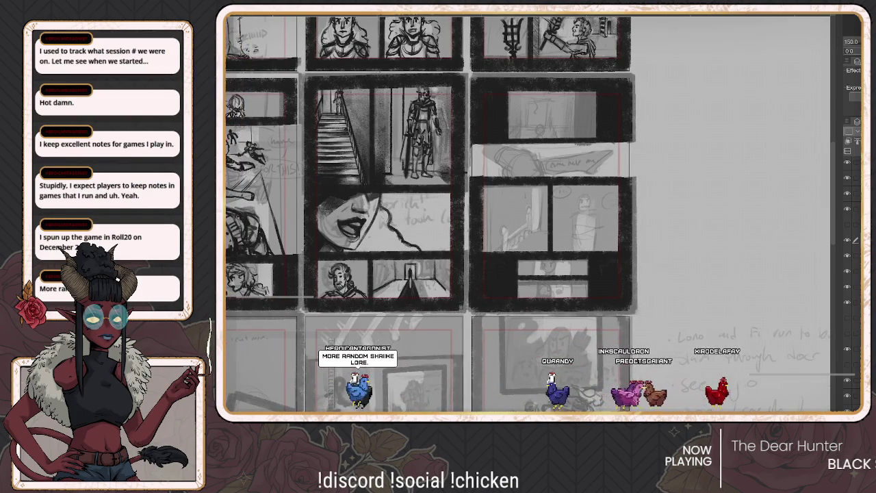
pyautogui.moveTo(527, 212); pyautogui.dragTo(538, 229)
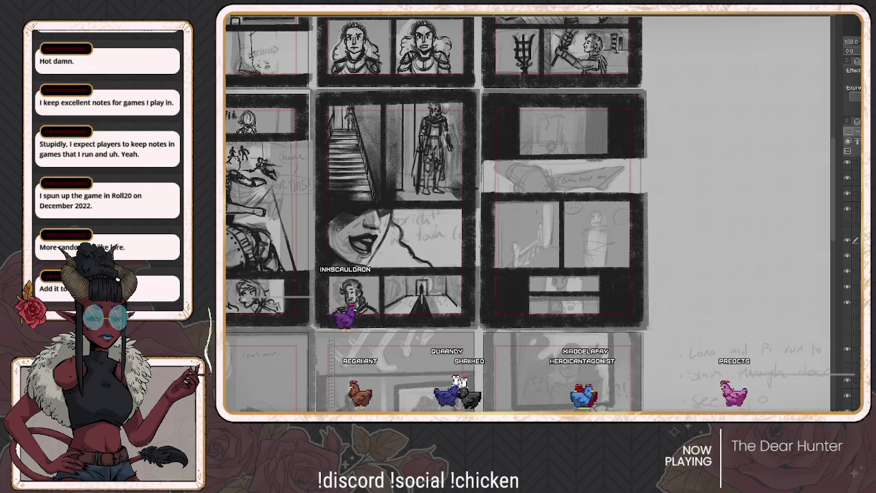
# Zoom in to 200% and toggle a sketch layer's visibility in the Layer palette
pyautogui.scroll(3, 438, 212)
pyautogui.hscroll(-3, 465, 212)
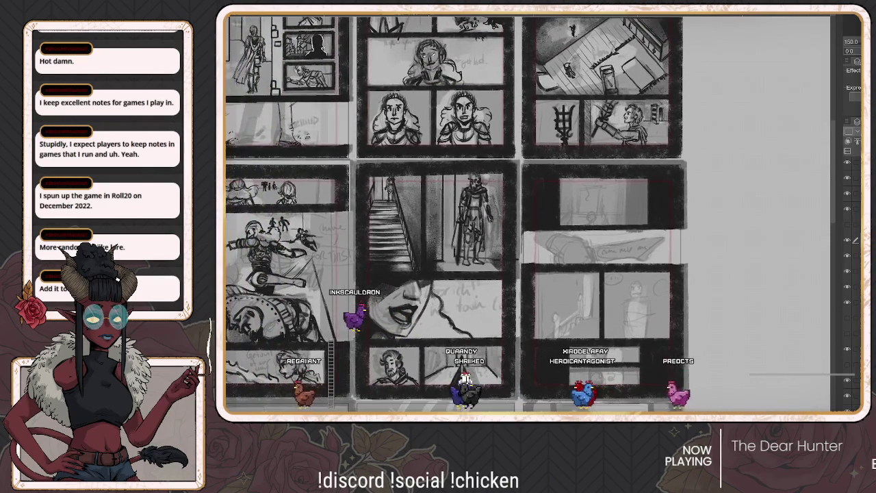
pyautogui.scroll(1, 688, 306)
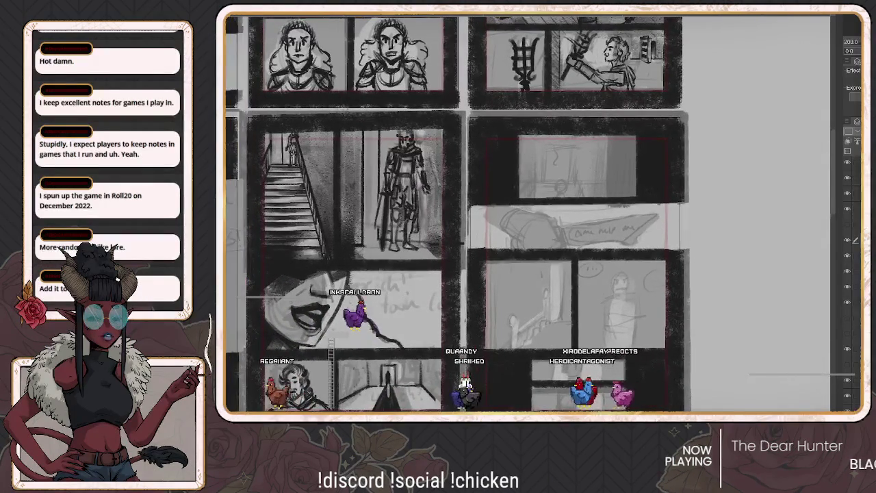
pyautogui.click(848, 241)
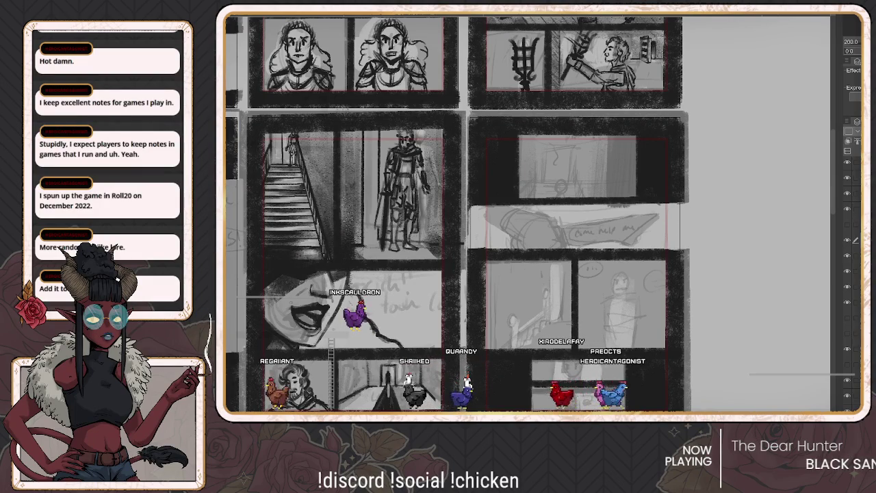
pyautogui.scroll(1, 457, 213)
pyautogui.scroll(1, 457, 214)
pyautogui.scroll(1, 456, 214)
pyautogui.hscroll(-1, 468, 213)
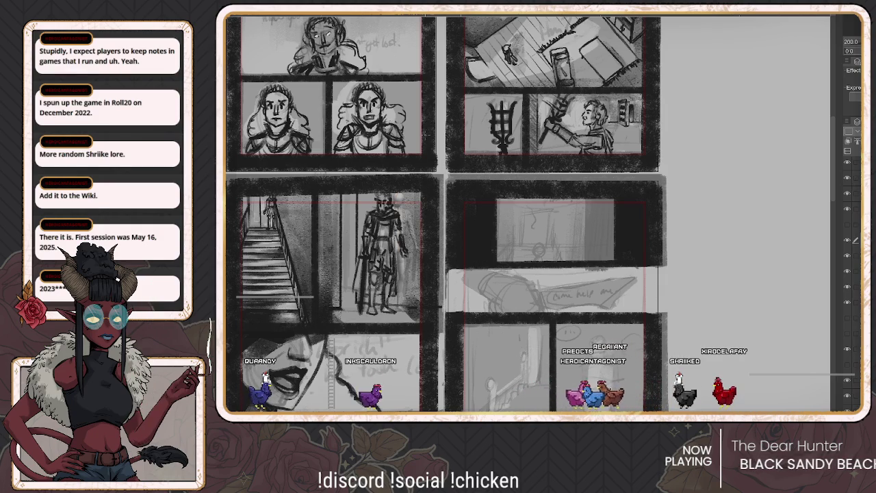
pyautogui.scroll(-1, 452, 212)
pyautogui.scroll(-1, 445, 213)
pyautogui.scroll(-1, 445, 213)
pyautogui.scroll(-1, 445, 212)
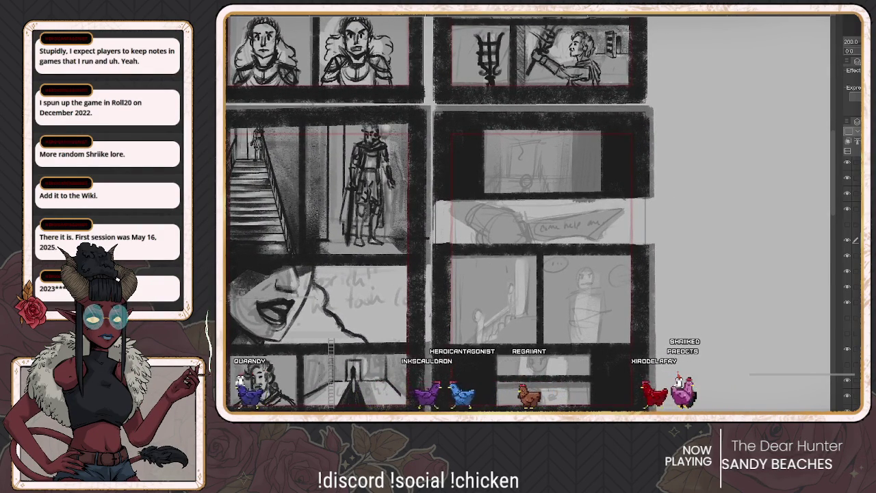
pyautogui.scroll(1, 445, 212)
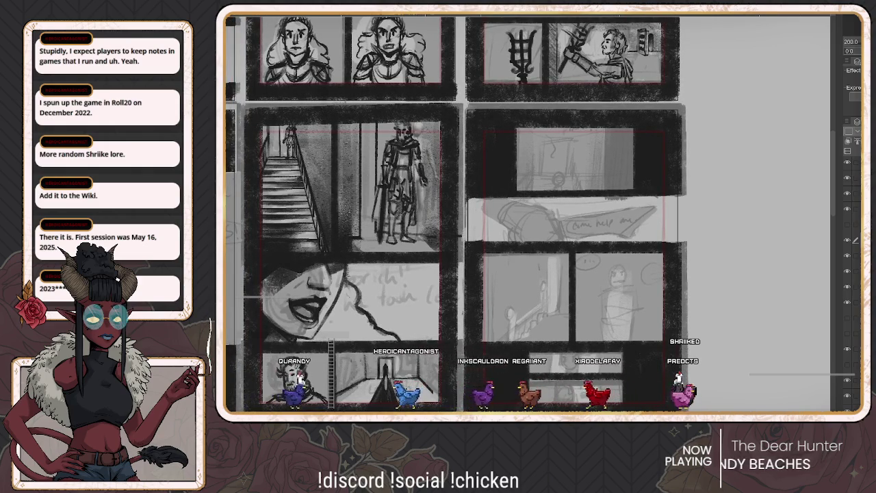
pyautogui.hotkey('ctrl', 'z')
pyautogui.hotkey('ctrl', 'y')
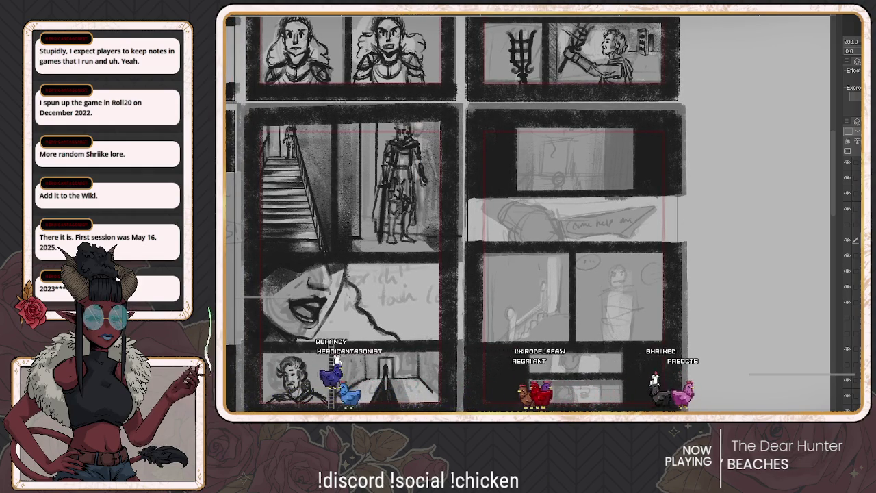
pyautogui.hotkey('ctrl', 'y')
pyautogui.hotkey('ctrl', 'z')
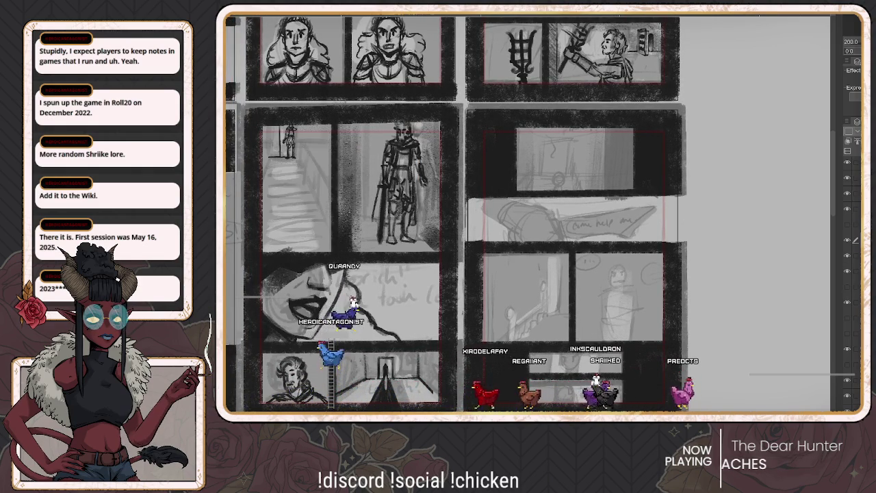
pyautogui.hotkey('ctrl', 'y')
pyautogui.hotkey('ctrl', 'y')
pyautogui.hotkey('ctrl', 'y')
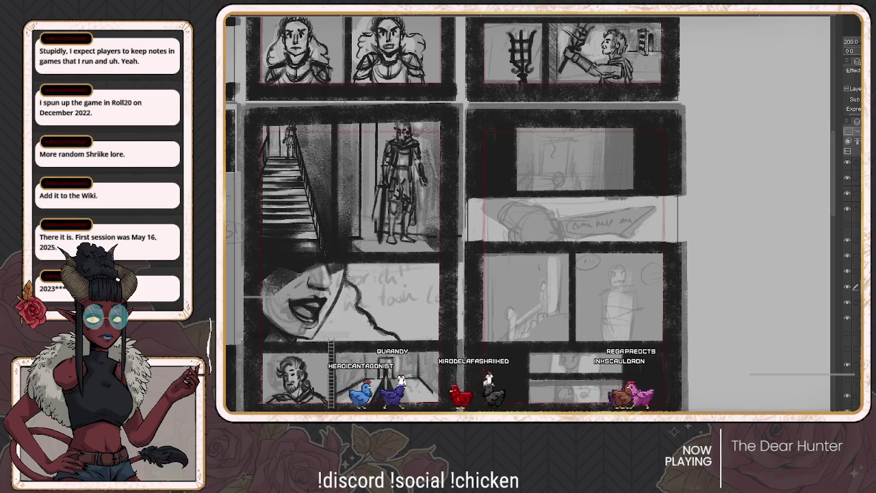
pyautogui.hotkey('ctrl', 'y')
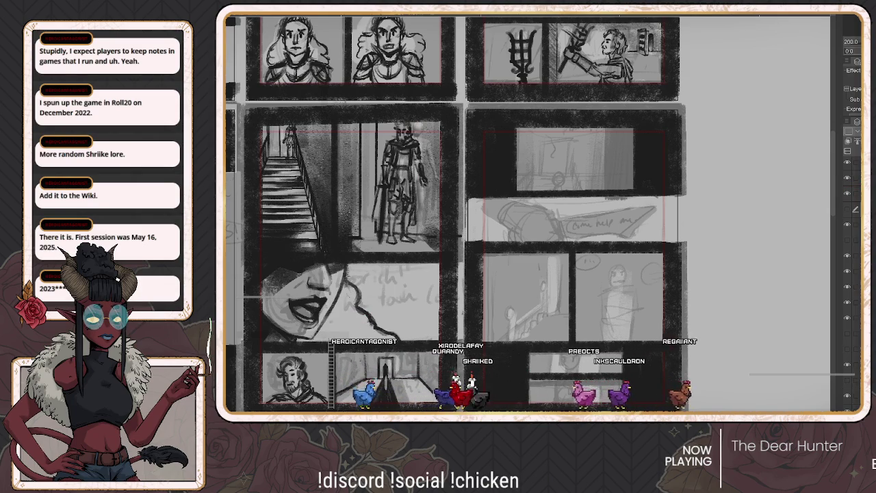
pyautogui.hotkey('ctrl', 'y')
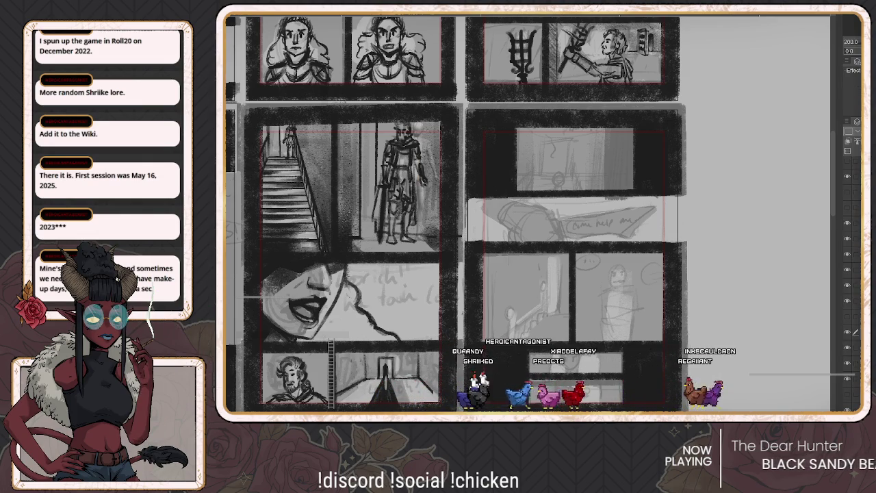
# Undo and redo the stairwell panel's dark shading to compare it
pyautogui.moveTo(458, 213); pyautogui.dragTo(442, 195)
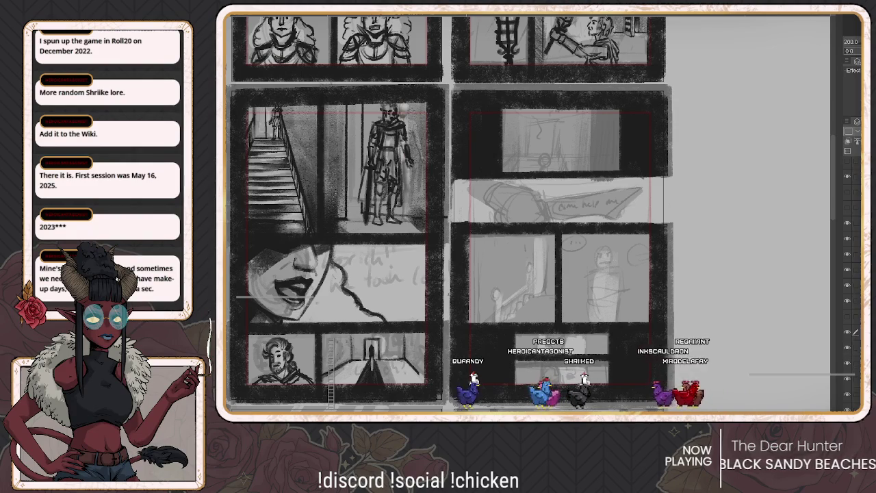
pyautogui.hotkey('ctrl', 'z')
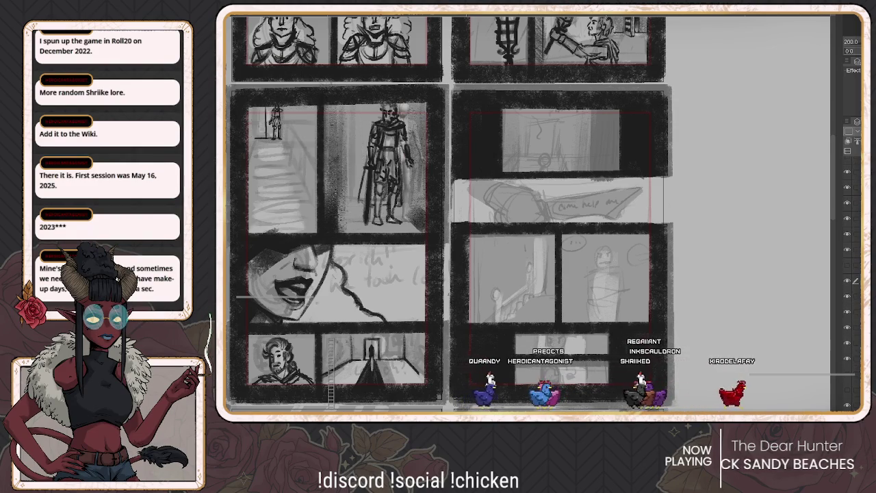
pyautogui.hotkey('ctrl', 'y')
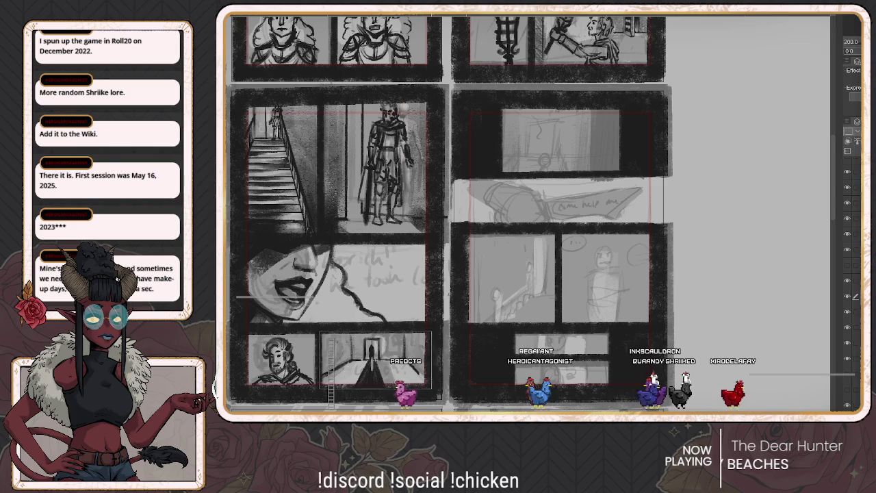
# Select the corridor panel, nudge its artwork slightly left and up, then deselect
pyautogui.moveTo(319, 334); pyautogui.dragTo(440, 395)
pyautogui.hotkey('ctrl', 't')
pyautogui.moveTo(378, 363); pyautogui.dragTo(370, 360)
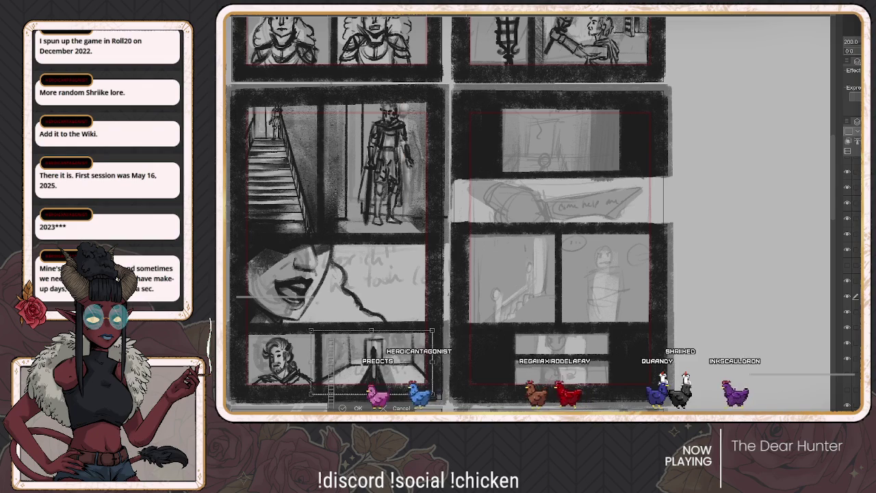
pyautogui.press('Return')
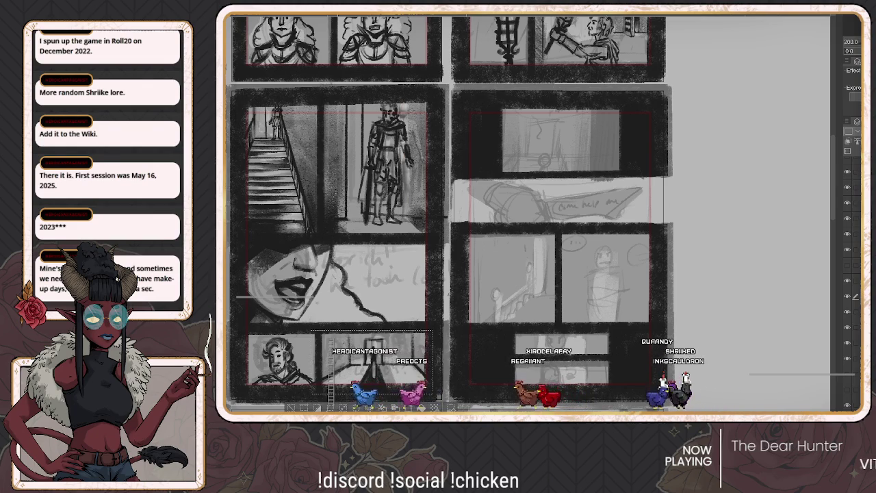
pyautogui.hotkey('ctrl', 'd')
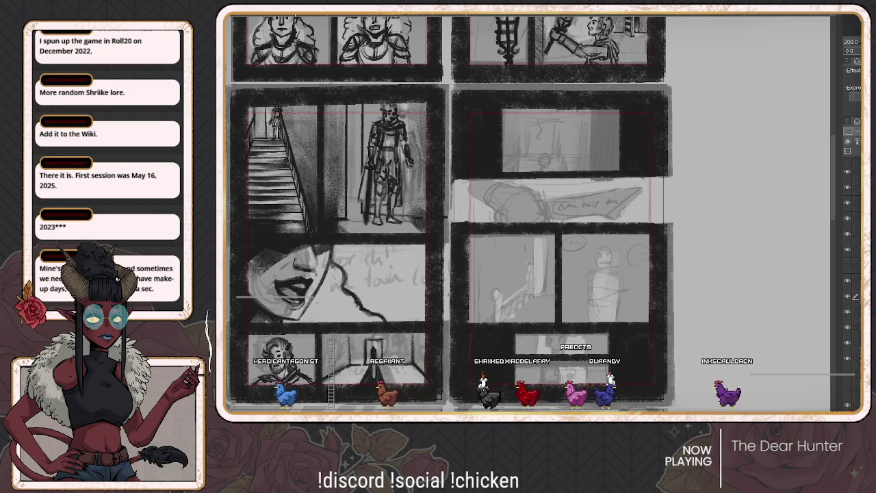
pyautogui.scroll(2, 449, 213)
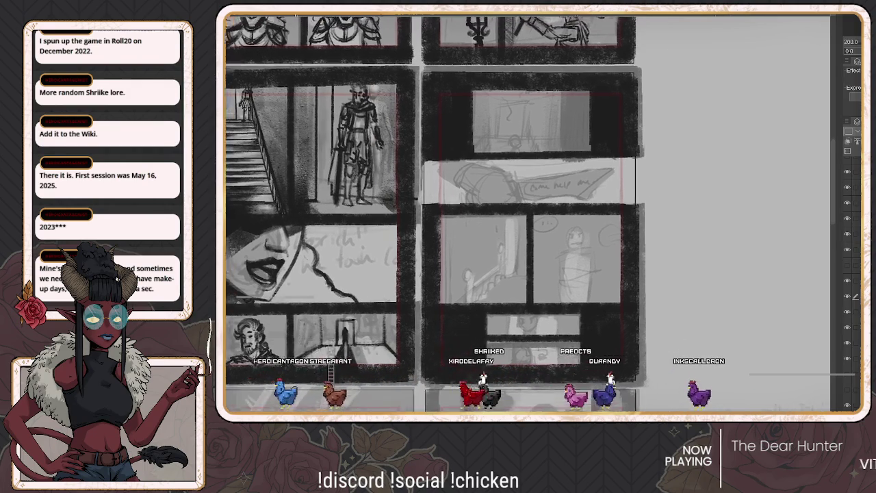
pyautogui.hscroll(1, 453, 215)
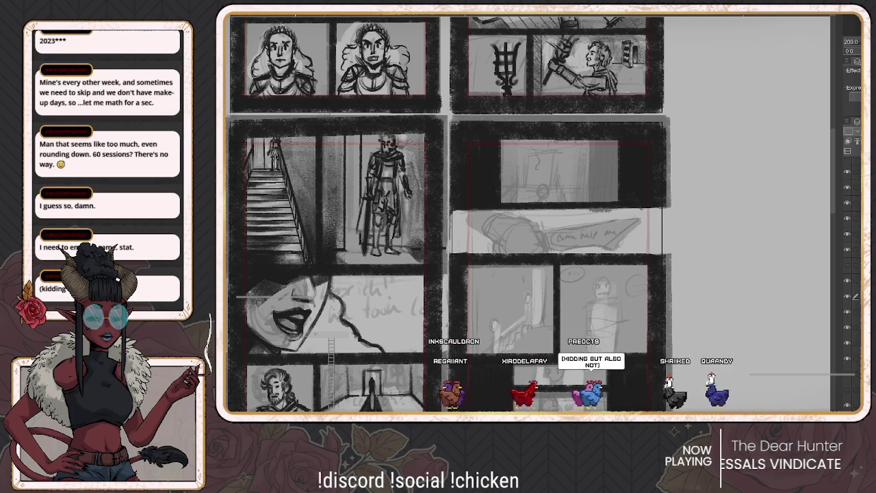
pyautogui.scroll(-2, 445, 212)
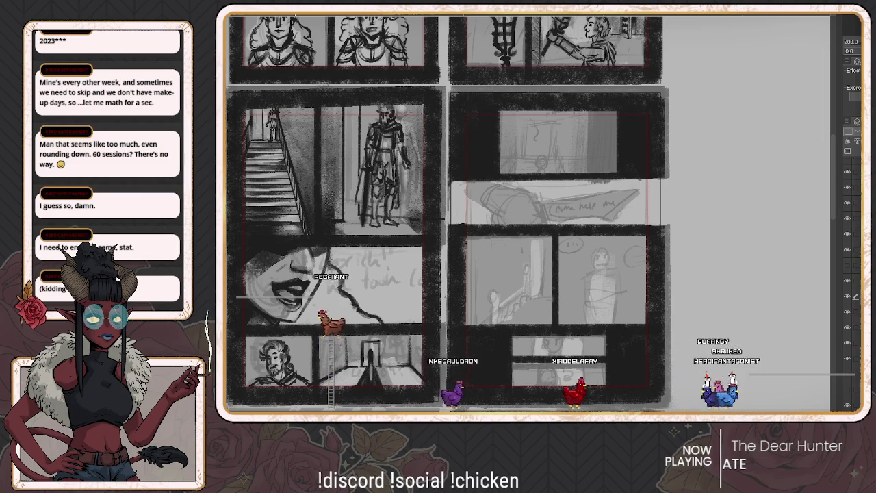
pyautogui.scroll(1, 490, 213)
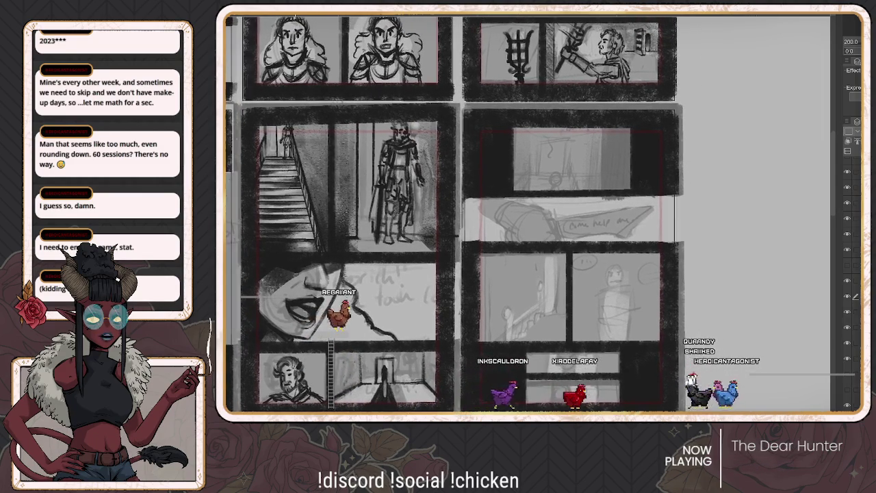
pyautogui.hscroll(2, 454, 214)
pyautogui.hscroll(-1, 490, 214)
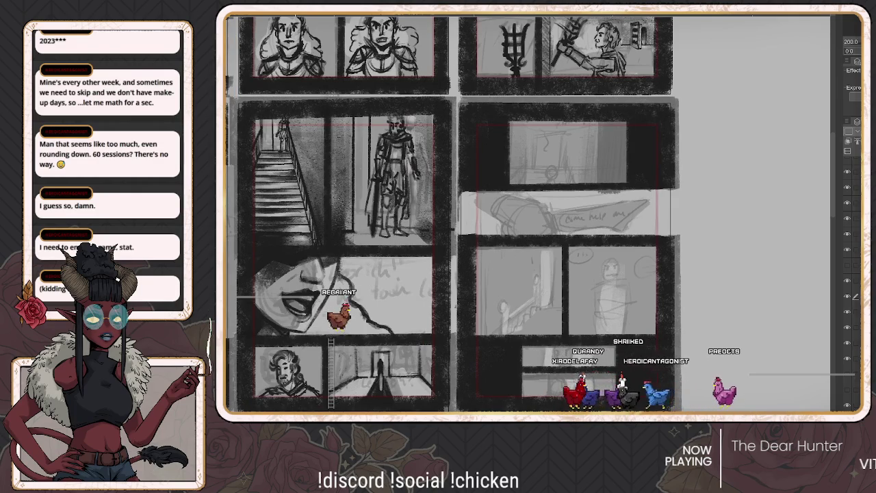
pyautogui.hscroll(-2, 491, 213)
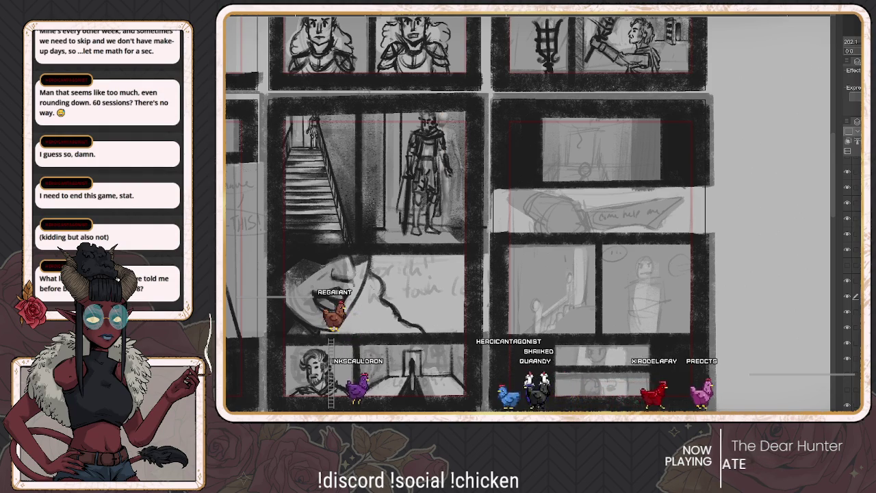
pyautogui.scroll(-2, 484, 213)
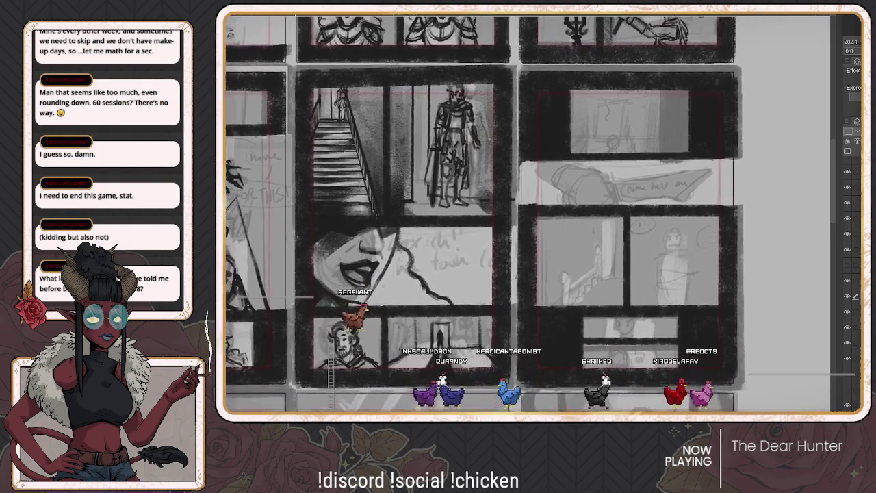
pyautogui.moveTo(479, 226)
pyautogui.mouseDown()
pyautogui.moveTo(410, 188)
pyautogui.moveTo(400, 172)
pyautogui.moveTo(657, 254)
pyautogui.mouseUp()
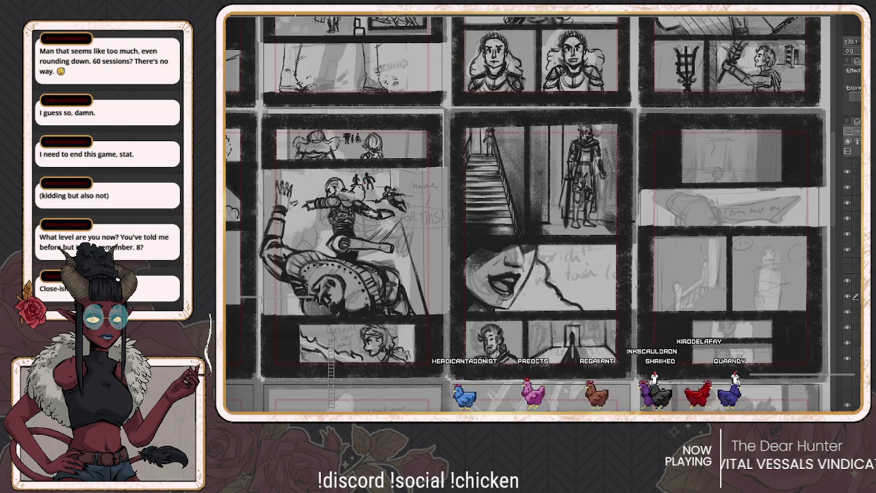
pyautogui.moveTo(541, 226); pyautogui.dragTo(404, 240)
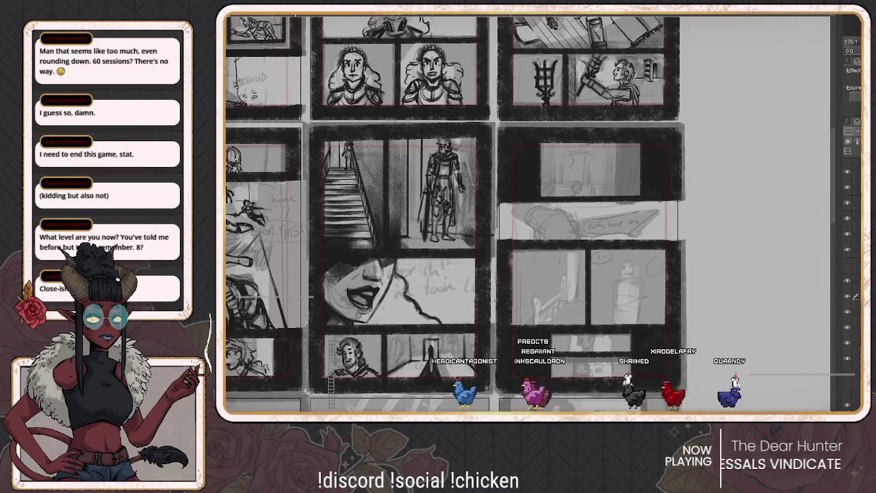
pyautogui.click(847, 296)
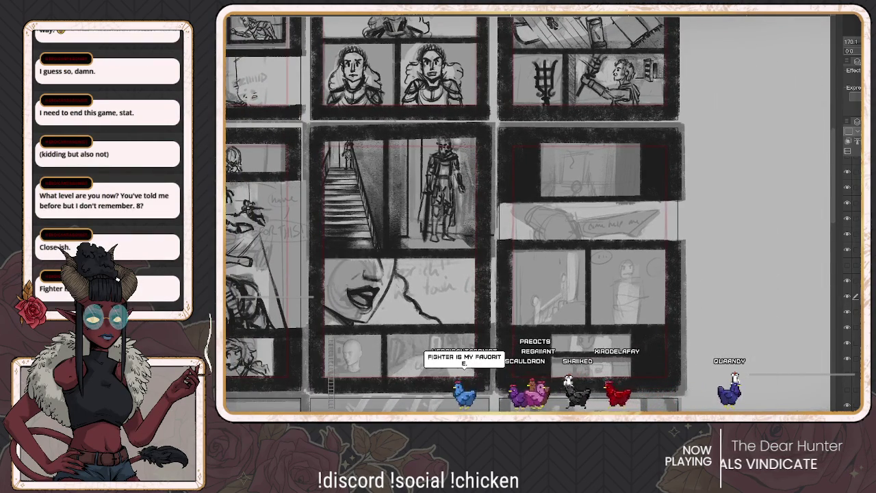
pyautogui.click(849, 297)
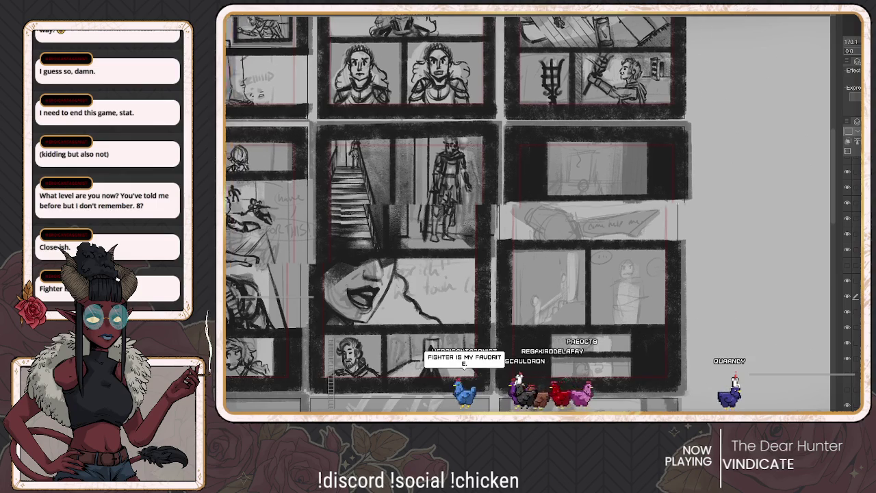
pyautogui.scroll(-2, 813, 72)
pyautogui.scroll(-2, 813, 72)
pyautogui.scroll(-2, 813, 72)
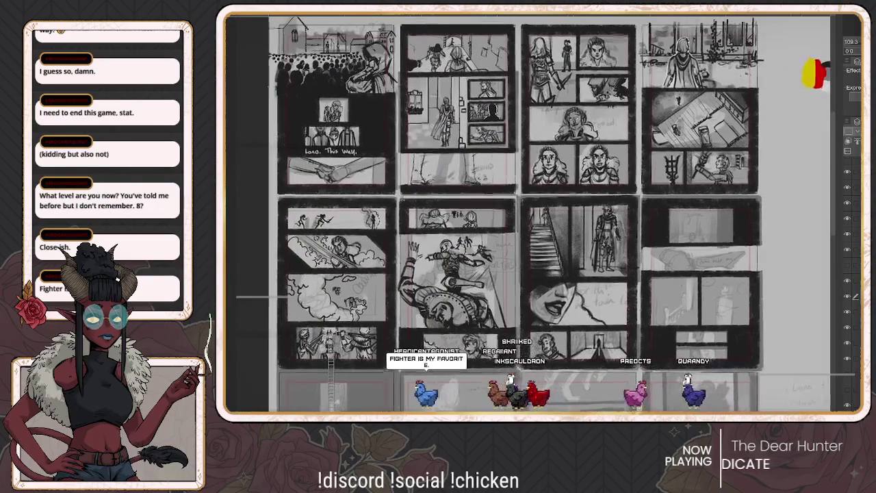
pyautogui.scroll(1, 813, 72)
pyautogui.scroll(1, 801, 54)
pyautogui.scroll(1, 790, 38)
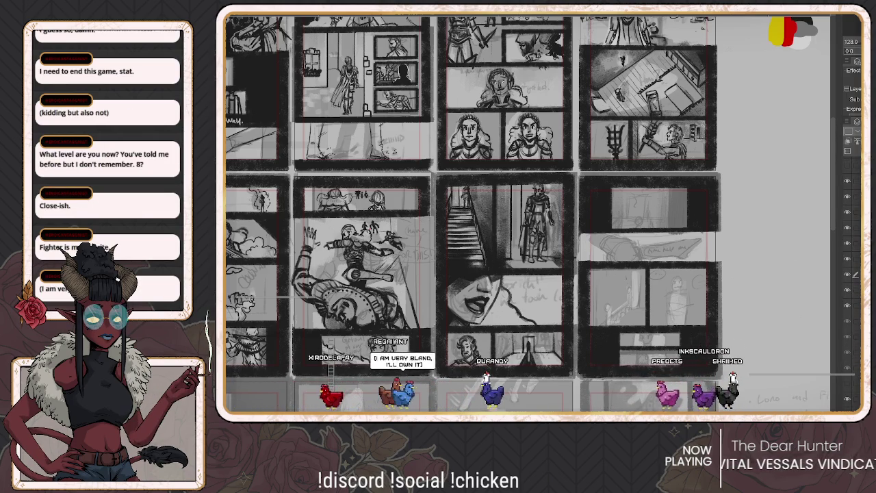
# Place a staircase sketch copy in the right panel, enlarge it and nudge it into position
pyautogui.moveTo(468, 225)
pyautogui.mouseDown()
pyautogui.moveTo(587, 231)
pyautogui.moveTo(661, 297)
pyautogui.moveTo(647, 288)
pyautogui.moveTo(654, 274)
pyautogui.mouseUp()
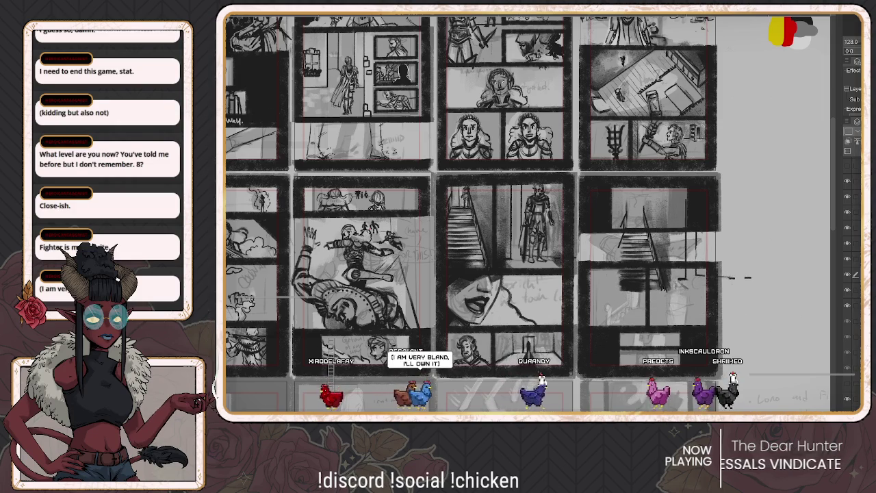
pyautogui.hotkey('ctrl', 't')
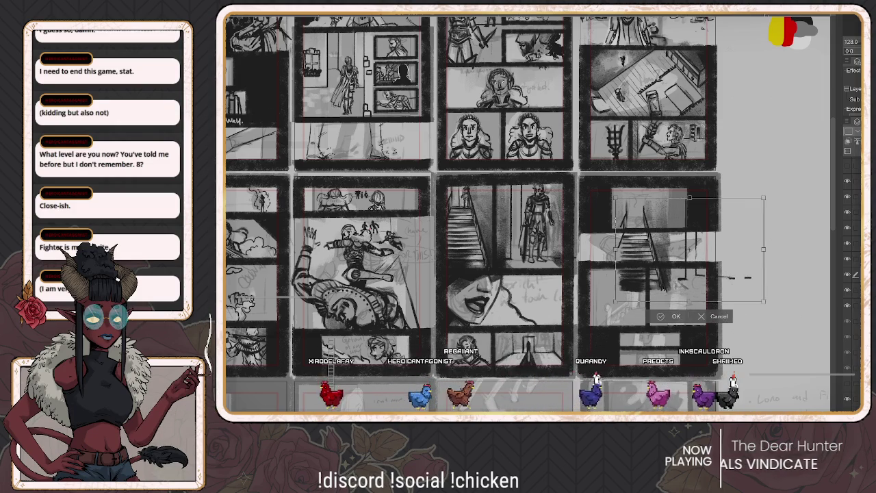
pyautogui.moveTo(751, 293); pyautogui.dragTo(767, 299)
pyautogui.moveTo(684, 246); pyautogui.dragTo(686, 247)
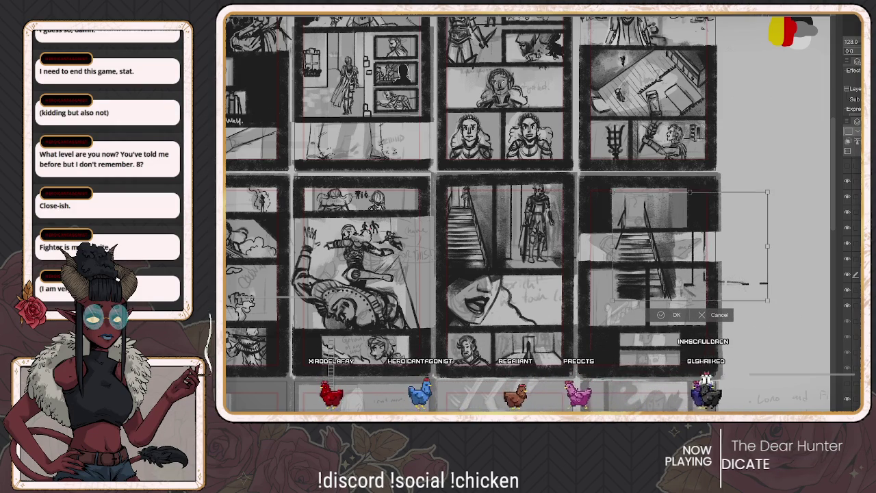
pyautogui.moveTo(768, 300); pyautogui.dragTo(782, 309)
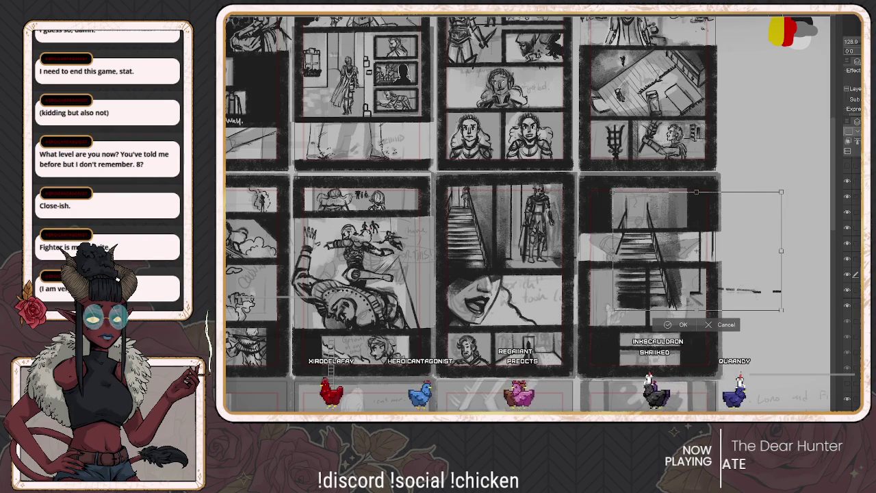
pyautogui.moveTo(613, 192); pyautogui.dragTo(609, 189)
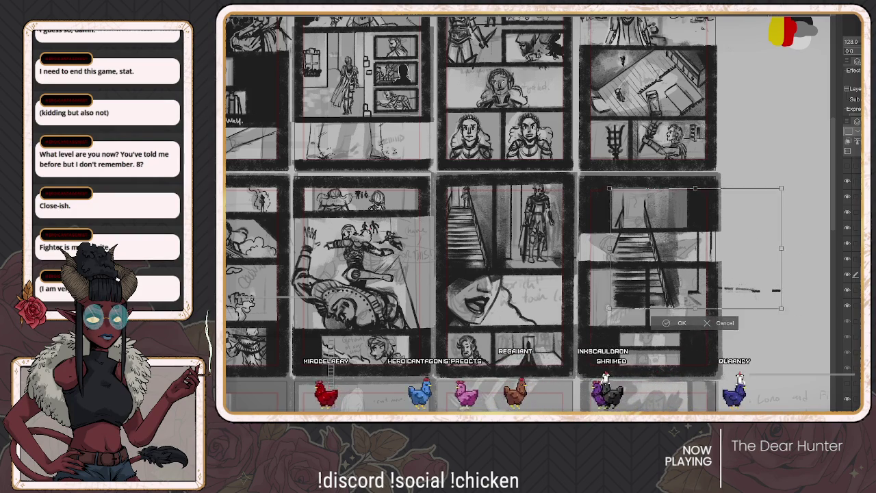
pyautogui.moveTo(695, 249); pyautogui.dragTo(695, 243)
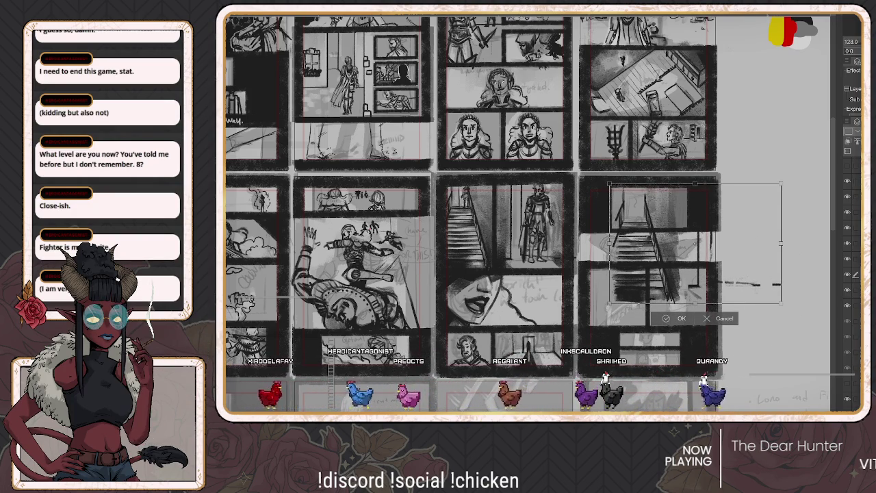
pyautogui.press('Return')
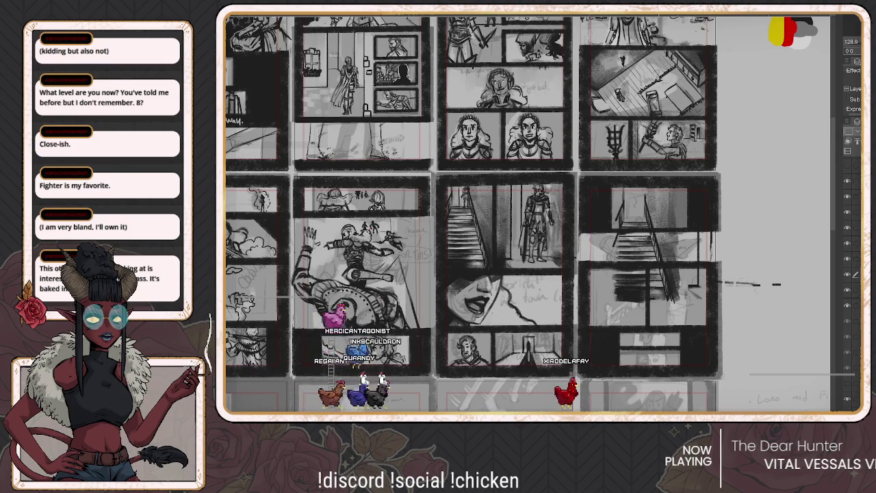
# Draw a rectangle selection around the stair strokes overflowing into the lower right panel
pyautogui.hscroll(5, 527, 213)
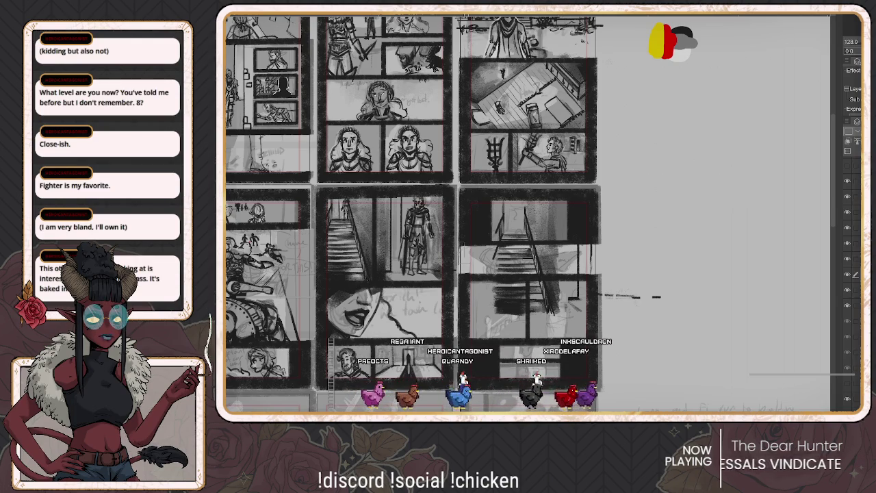
pyautogui.moveTo(460, 243); pyautogui.dragTo(699, 360)
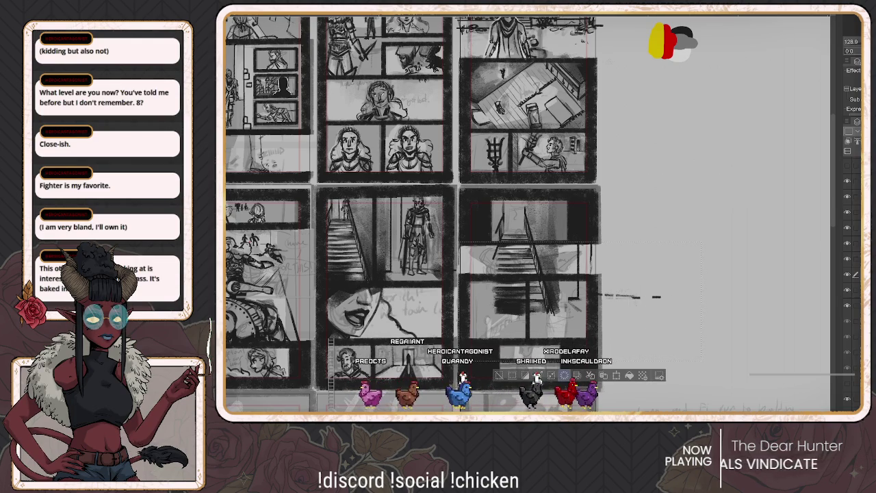
# Delete the selected stair strokes and clear the selection
pyautogui.press('Delete')
pyautogui.hotkey('ctrl', 'd')
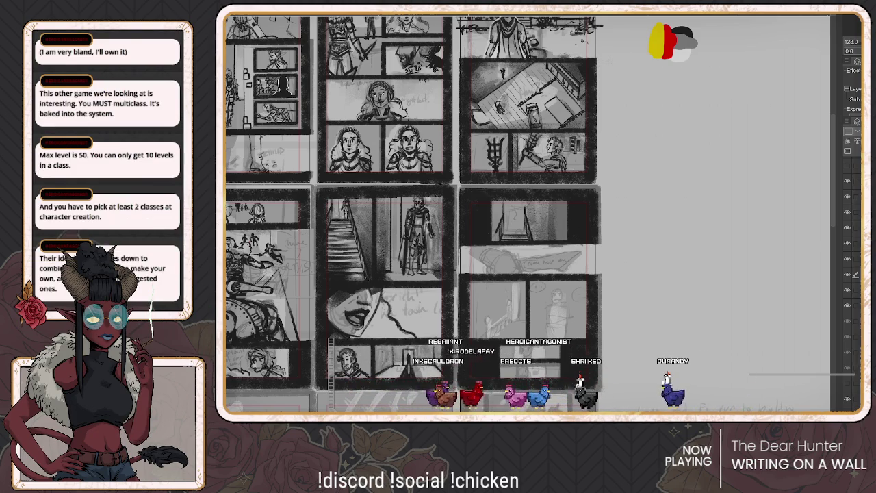
pyautogui.scroll(1, 584, 237)
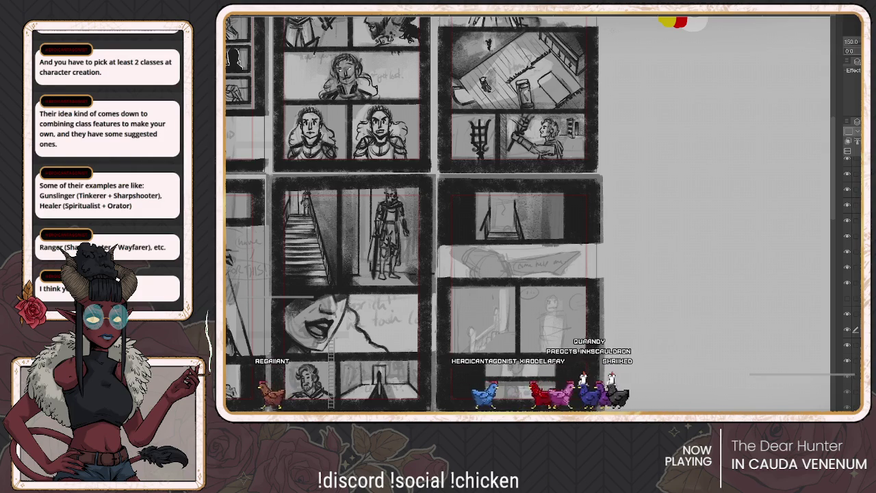
# Add the Leorich 3D body model from the 3D materials and place it on the page
pyautogui.press('F9')
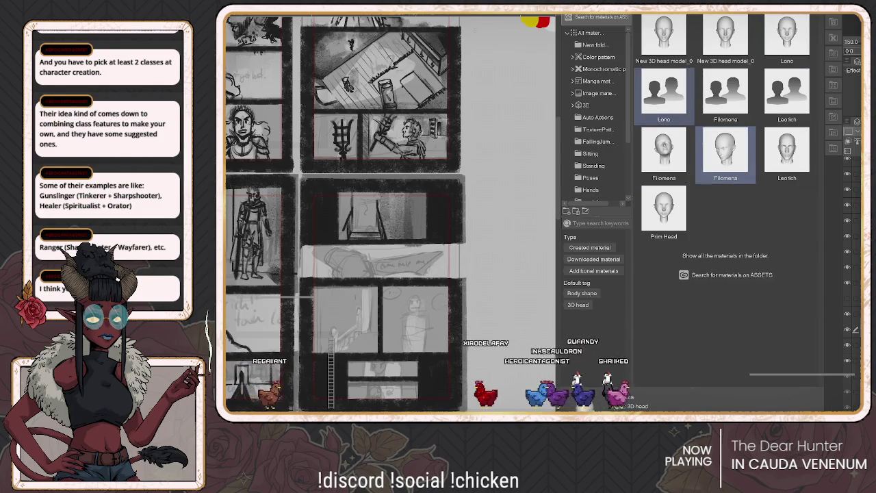
pyautogui.click(725, 95)
pyautogui.click(787, 96)
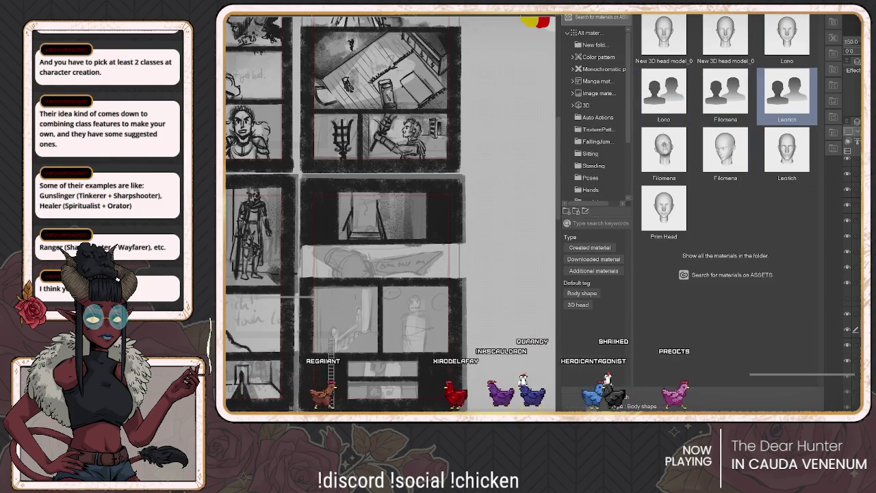
pyautogui.moveTo(787, 96); pyautogui.dragTo(311, 322)
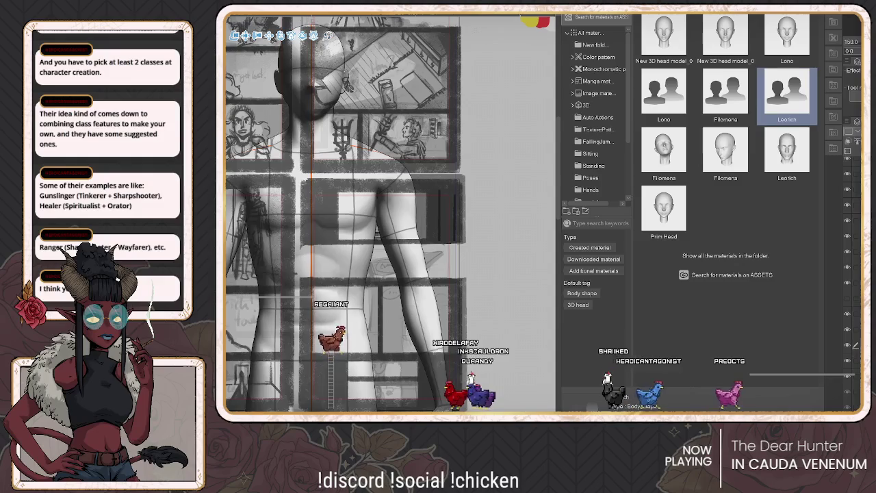
pyautogui.moveTo(312, 322); pyautogui.dragTo(496, 302)
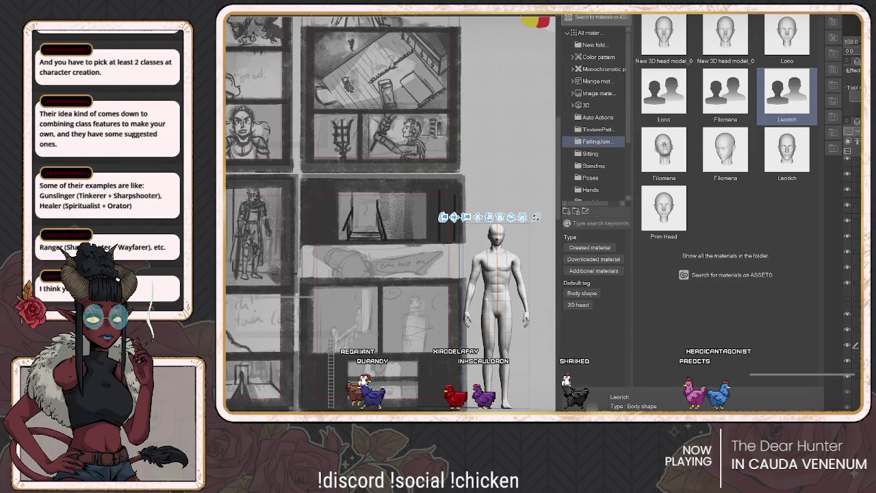
# Browse the pose materials and apply the Crossed Hands-Standing Pose to the figure
pyautogui.scroll(-2, 594, 137)
pyautogui.click(590, 144)
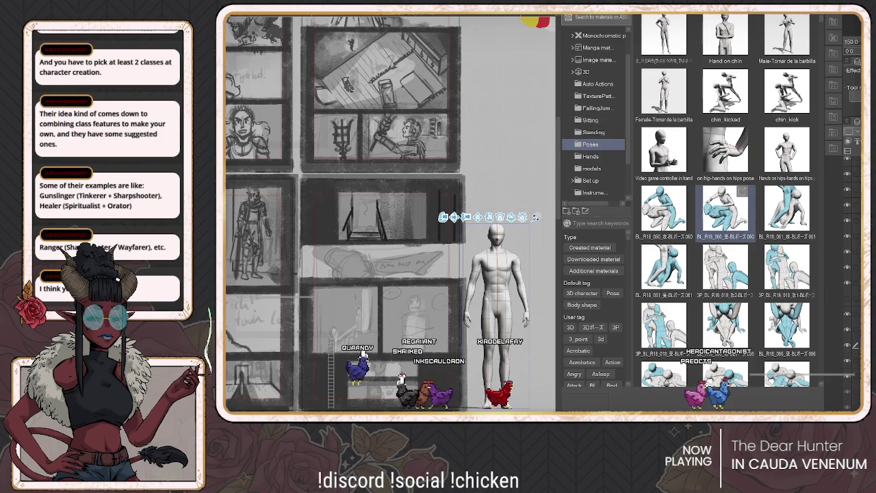
pyautogui.scroll(-2, 726, 209)
pyautogui.scroll(-2, 726, 209)
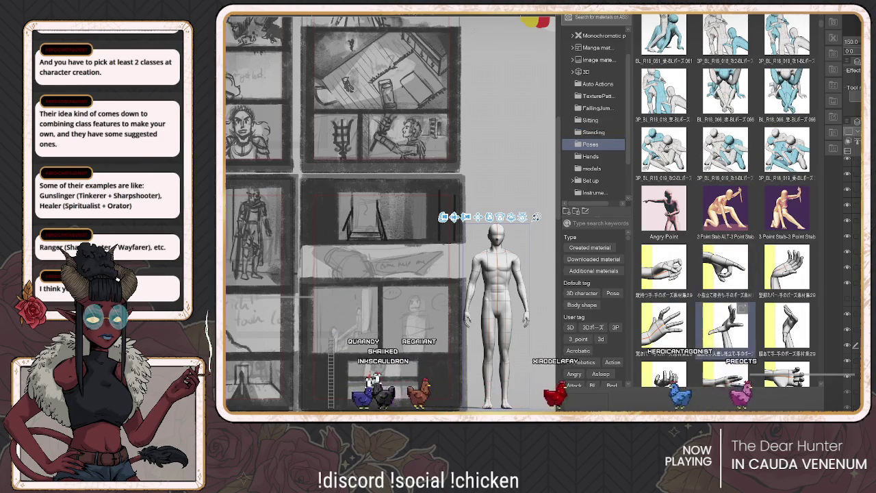
pyautogui.scroll(-4, 725, 209)
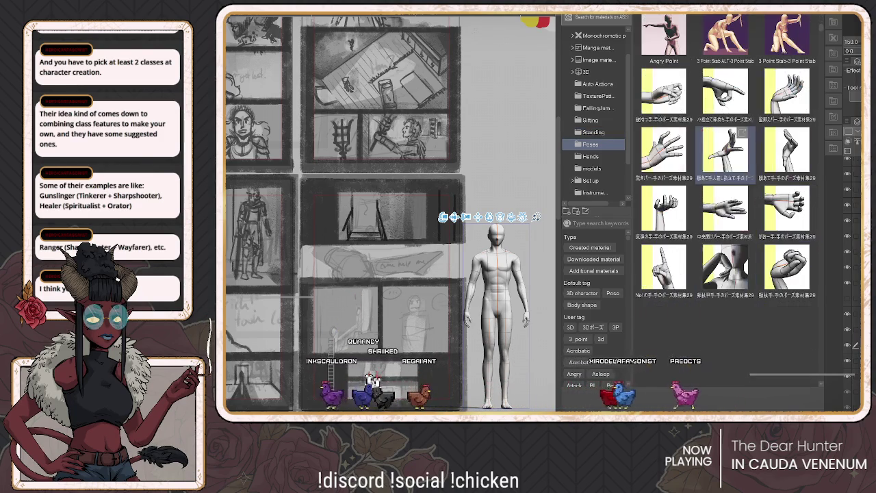
pyautogui.scroll(-2, 742, 249)
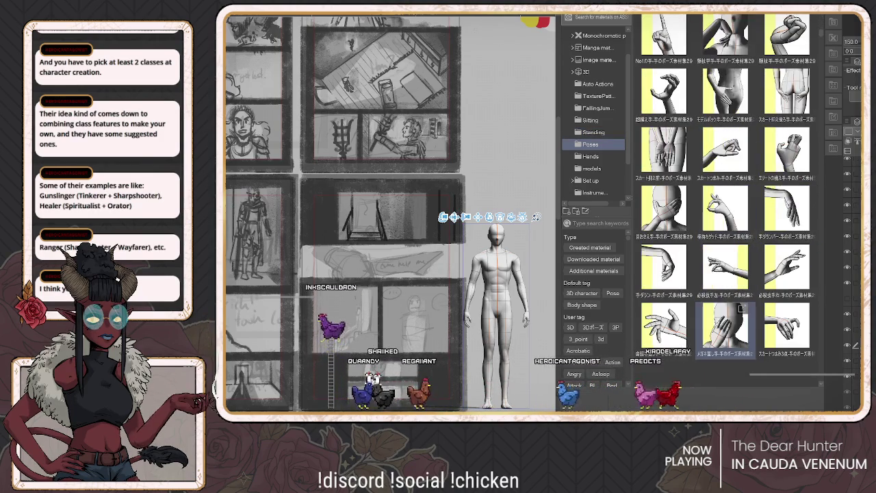
pyautogui.scroll(-4, 740, 368)
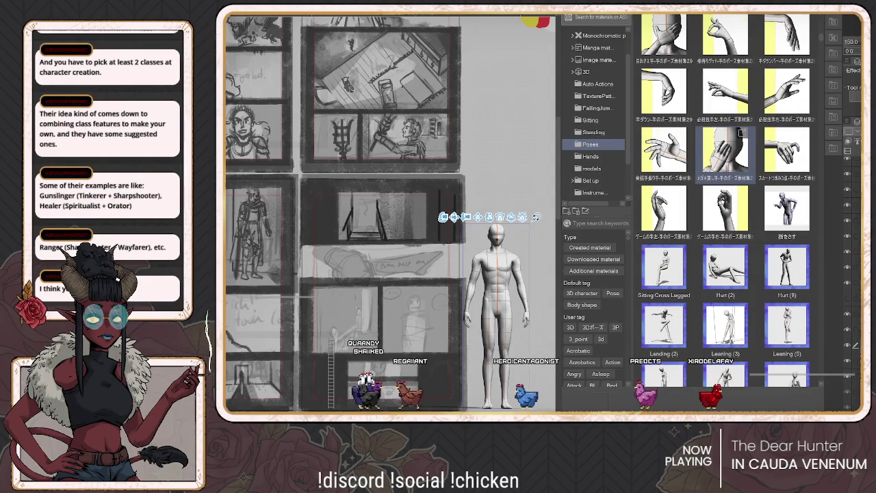
pyautogui.scroll(-2, 726, 205)
pyautogui.scroll(-2, 726, 206)
pyautogui.scroll(-2, 726, 206)
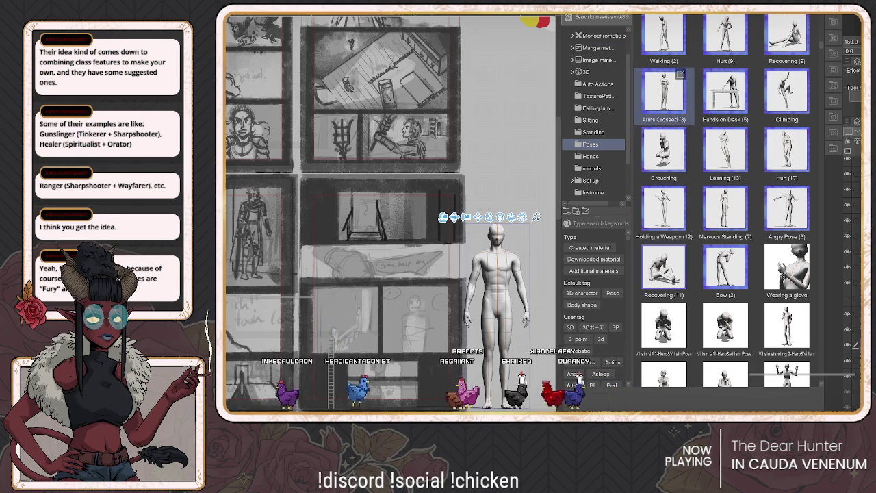
pyautogui.scroll(-1, 726, 206)
pyautogui.scroll(-1, 726, 212)
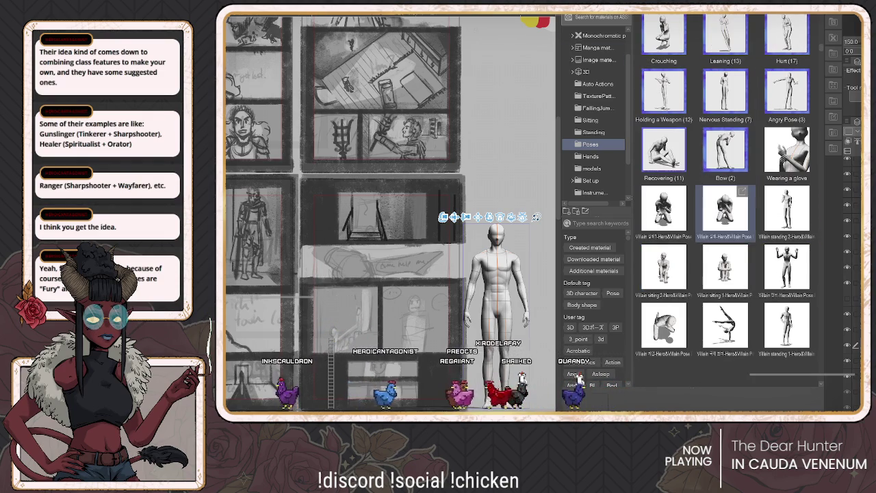
pyautogui.scroll(-1, 725, 267)
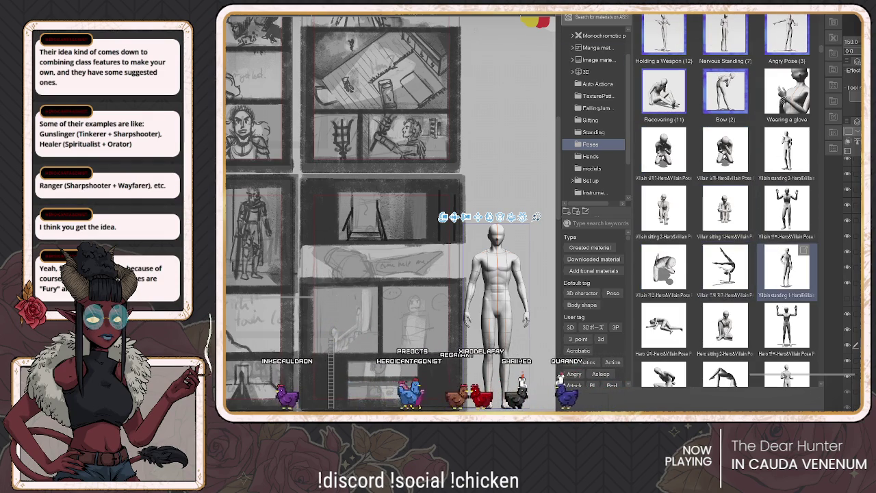
pyautogui.scroll(-1, 726, 322)
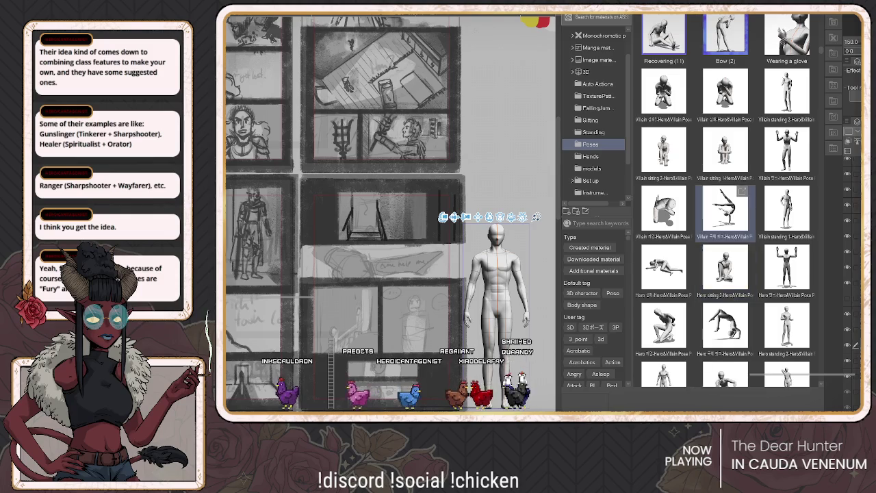
pyautogui.scroll(-1, 726, 151)
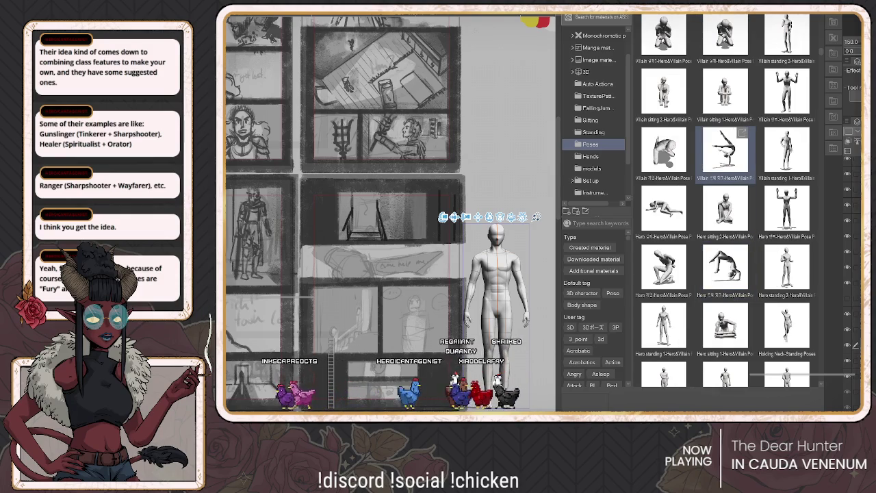
pyautogui.scroll(-1, 725, 151)
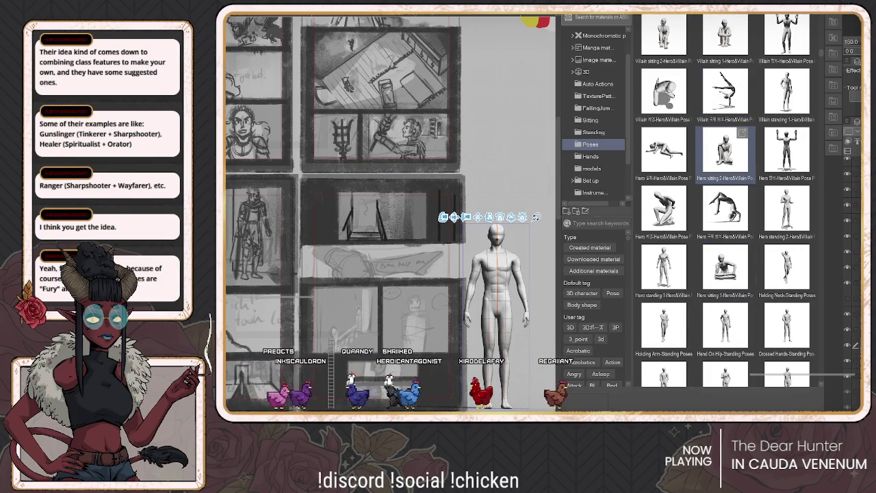
pyautogui.scroll(-2, 726, 151)
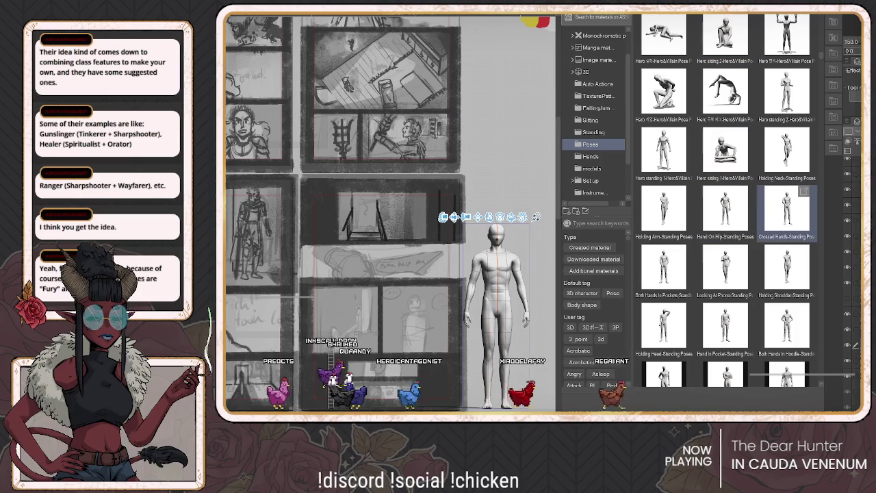
pyautogui.doubleClick(788, 208)
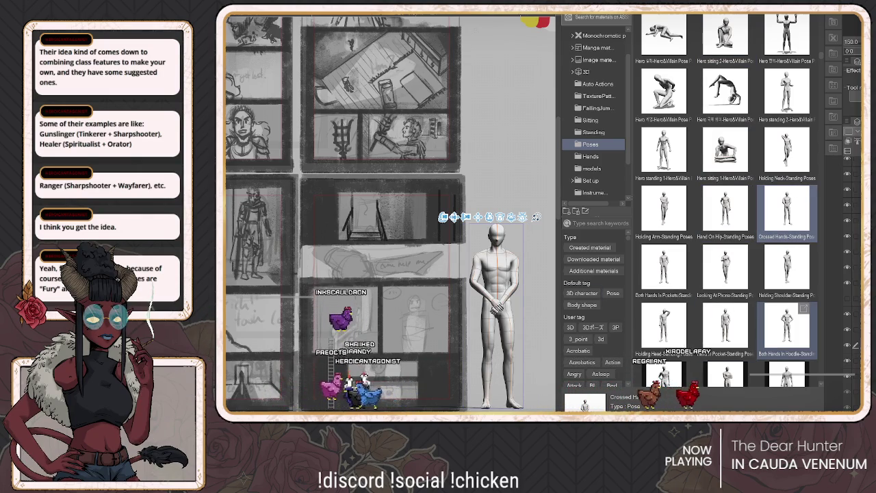
# Try the Hand In Pocket and standing01 standing poses on the 3D model
pyautogui.scroll(-1, 787, 321)
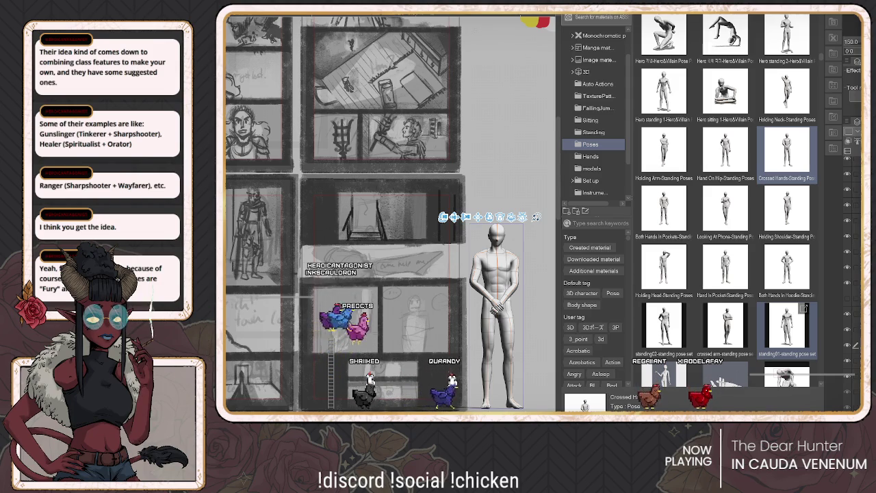
pyautogui.click(725, 271)
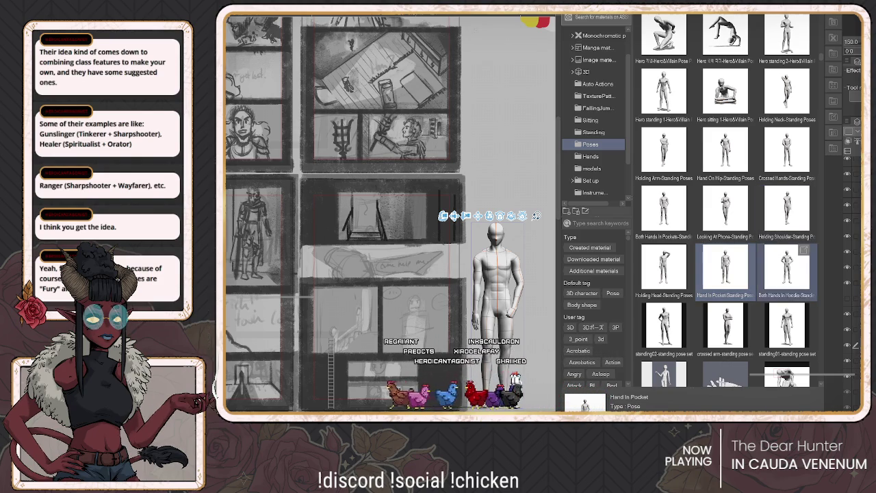
pyautogui.scroll(-2, 726, 205)
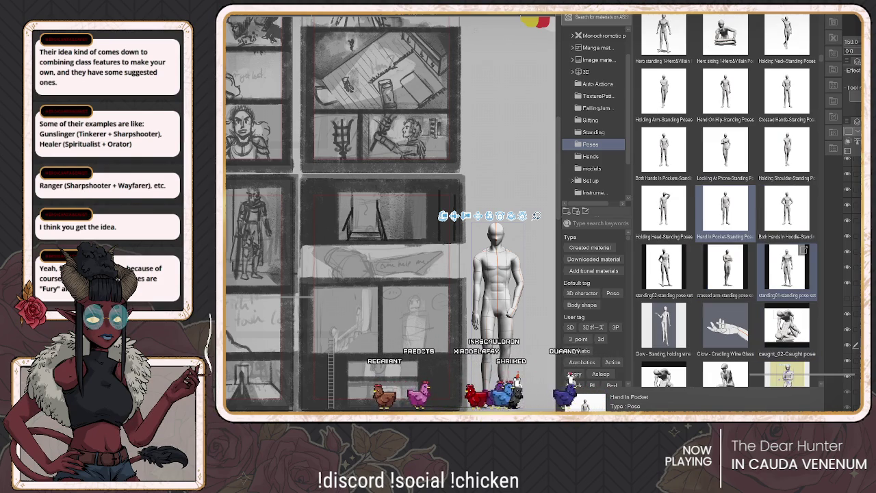
pyautogui.click(787, 270)
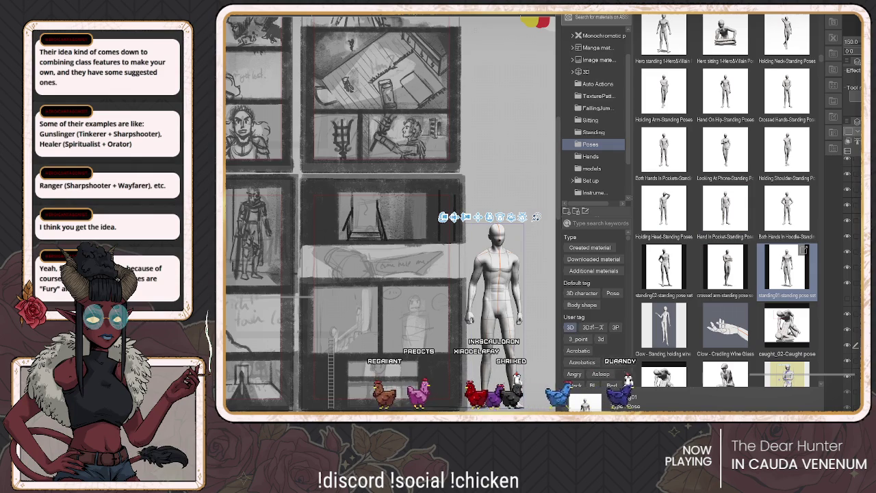
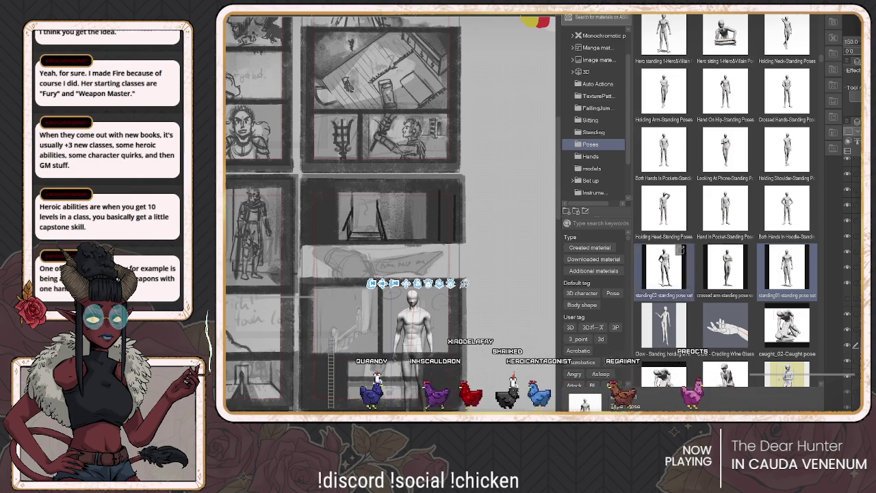
# Adjust the page view, then duplicate the lower-panel mannequin with copy and paste
pyautogui.scroll(-3, 726, 205)
pyautogui.scroll(-1, 726, 205)
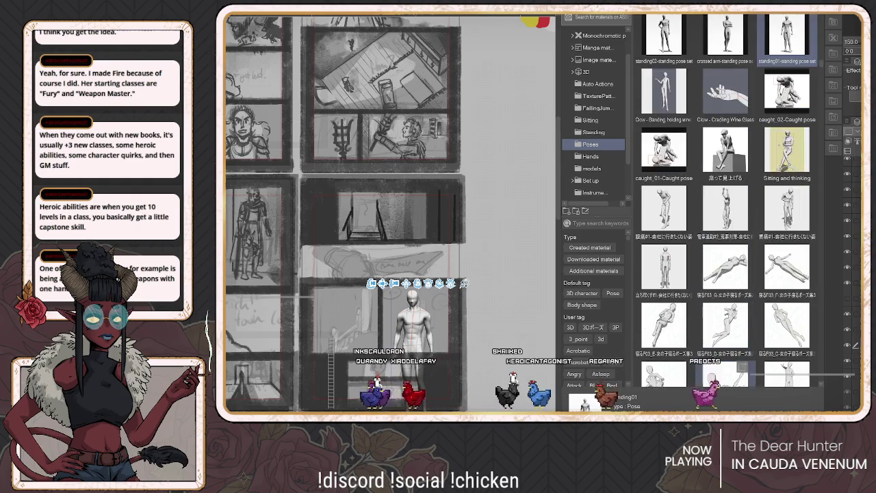
pyautogui.scroll(-3, 725, 206)
pyautogui.scroll(-2, 726, 205)
pyautogui.scroll(-2, 726, 206)
pyautogui.scroll(-3, 725, 205)
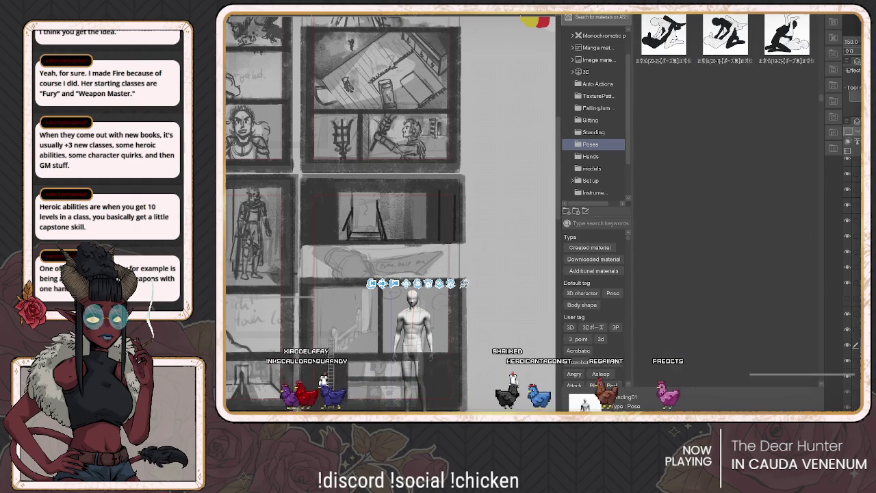
pyautogui.scroll(-3, 726, 205)
pyautogui.scroll(-2, 726, 205)
pyautogui.scroll(-2, 726, 205)
pyautogui.scroll(-2, 726, 205)
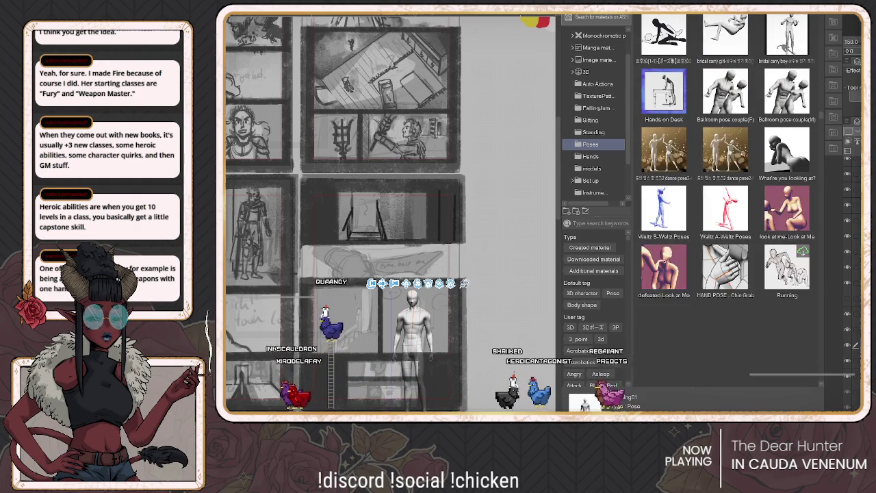
pyautogui.scroll(-3, 726, 329)
pyautogui.scroll(-3, 726, 328)
pyautogui.scroll(-2, 726, 328)
pyautogui.scroll(-2, 725, 329)
pyautogui.scroll(-2, 725, 328)
pyautogui.scroll(-2, 725, 328)
pyautogui.scroll(-2, 725, 205)
pyautogui.scroll(-2, 725, 205)
pyautogui.scroll(-2, 726, 206)
pyautogui.scroll(-1, 726, 205)
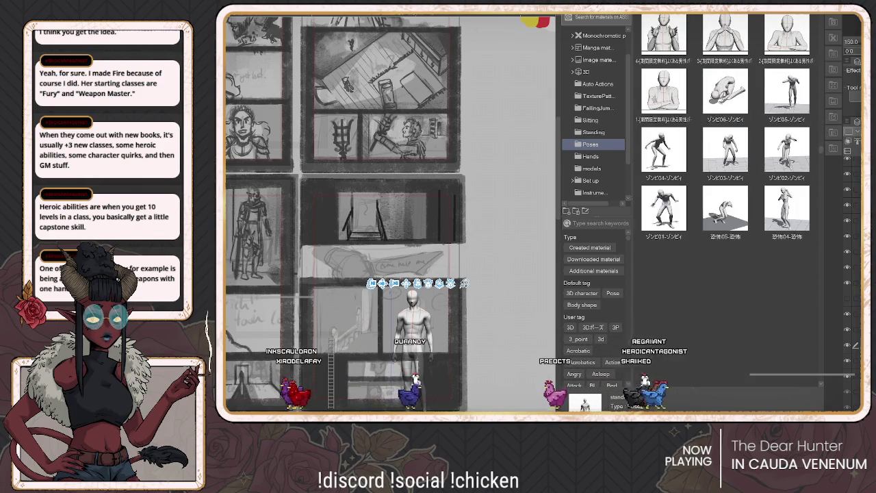
pyautogui.scroll(-2, 726, 325)
pyautogui.scroll(-2, 726, 325)
pyautogui.scroll(-2, 726, 271)
pyautogui.scroll(-2, 725, 226)
pyautogui.scroll(-2, 725, 154)
pyautogui.scroll(-1, 726, 205)
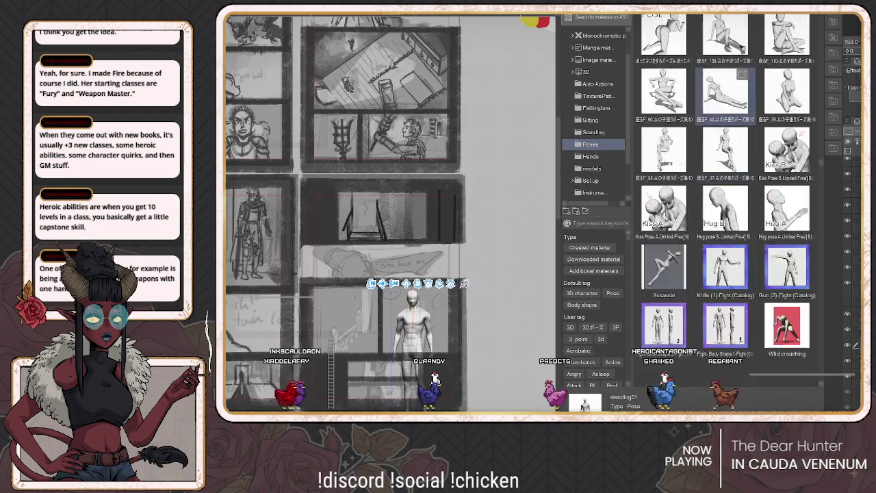
pyautogui.scroll(-1, 725, 239)
pyautogui.scroll(-1, 726, 270)
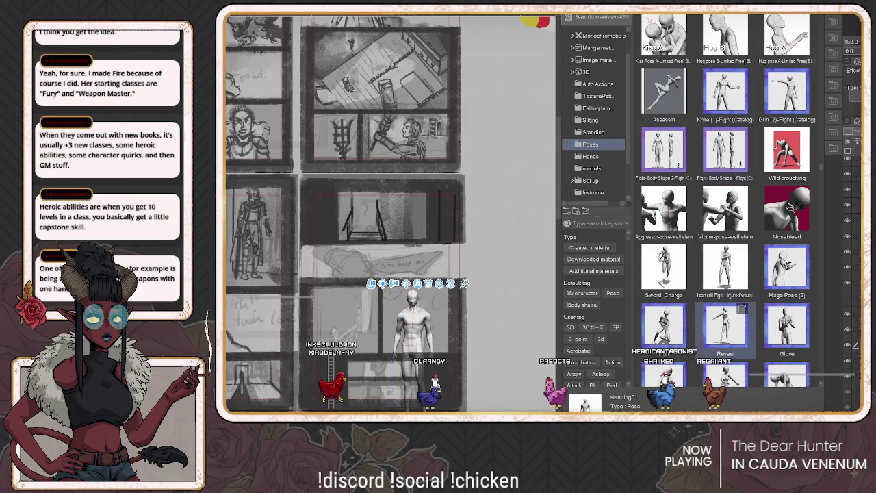
pyautogui.scroll(-2, 668, 212)
pyautogui.scroll(-1, 725, 205)
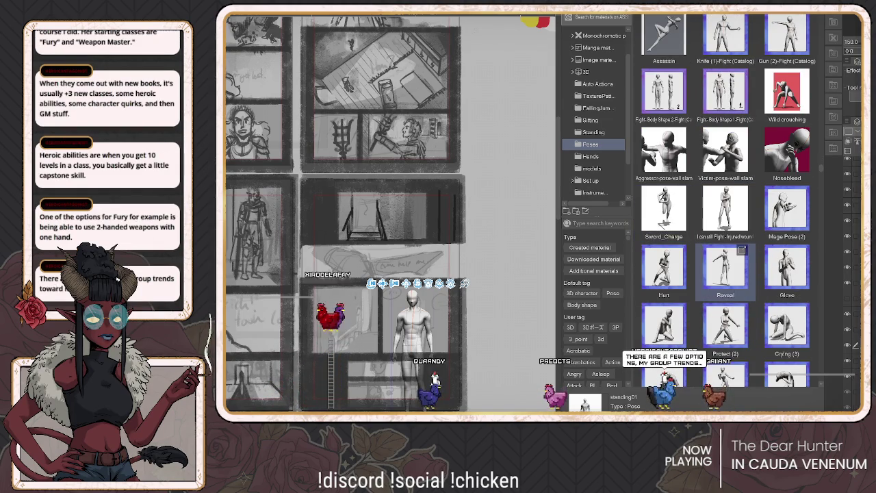
pyautogui.scroll(-2, 725, 206)
pyautogui.scroll(-1, 726, 205)
pyautogui.scroll(-1, 726, 206)
pyautogui.scroll(-2, 726, 206)
pyautogui.scroll(-2, 726, 205)
pyautogui.scroll(-1, 726, 206)
pyautogui.scroll(-2, 726, 151)
pyautogui.scroll(-1, 725, 150)
pyautogui.scroll(-2, 726, 150)
pyautogui.scroll(-1, 726, 151)
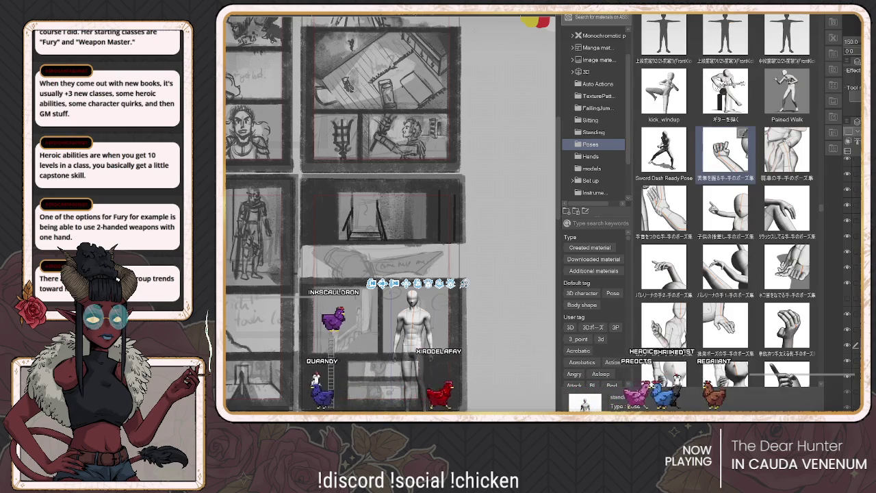
pyautogui.scroll(-2, 726, 240)
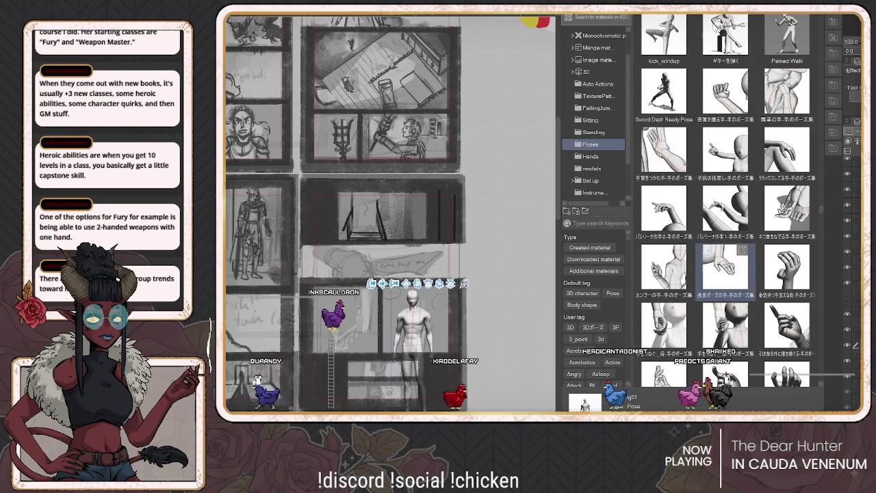
pyautogui.scroll(-2, 726, 206)
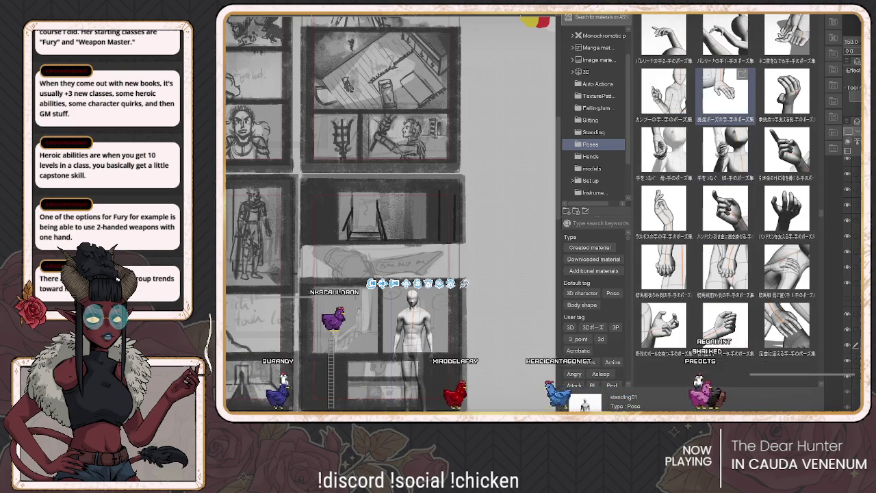
pyautogui.scroll(-1, 726, 205)
pyautogui.scroll(-1, 725, 329)
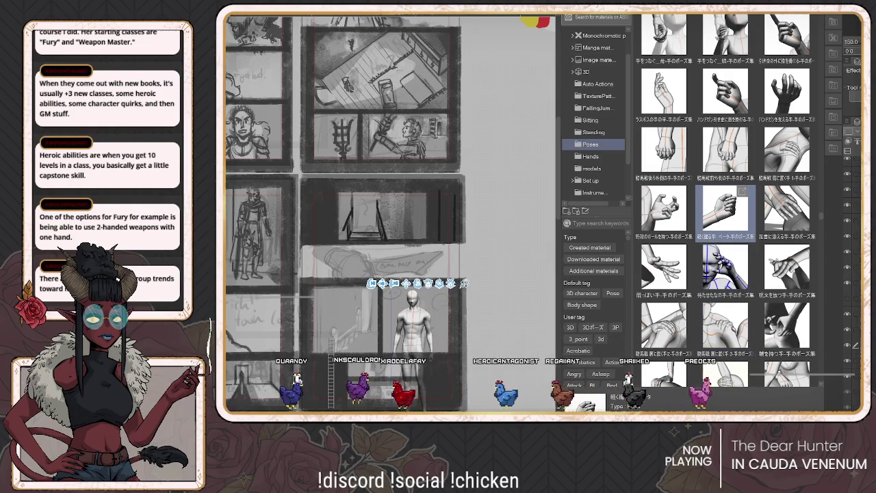
pyautogui.moveTo(725, 212)
pyautogui.mouseDown()
pyautogui.moveTo(500, 82)
pyautogui.moveTo(397, 219)
pyautogui.moveTo(413, 329)
pyautogui.mouseUp()
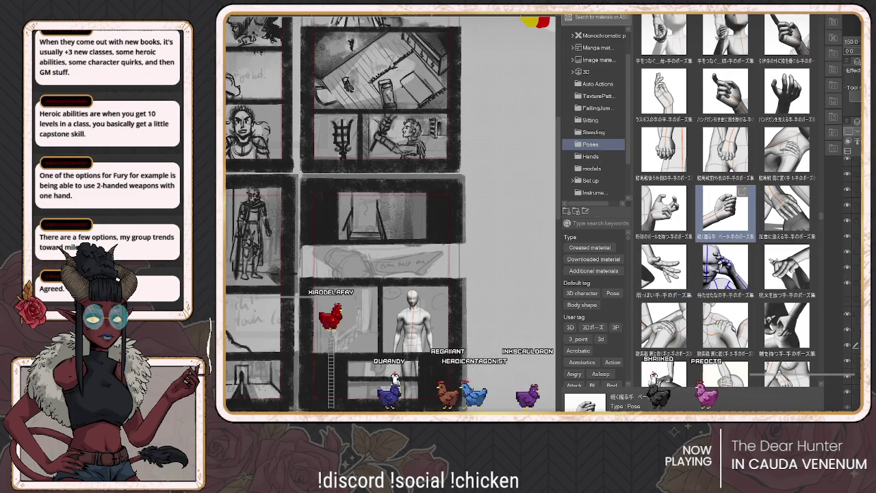
pyautogui.click(413, 322)
pyautogui.hotkey('ctrl', 'c')
pyautogui.hotkey('ctrl', 'v')
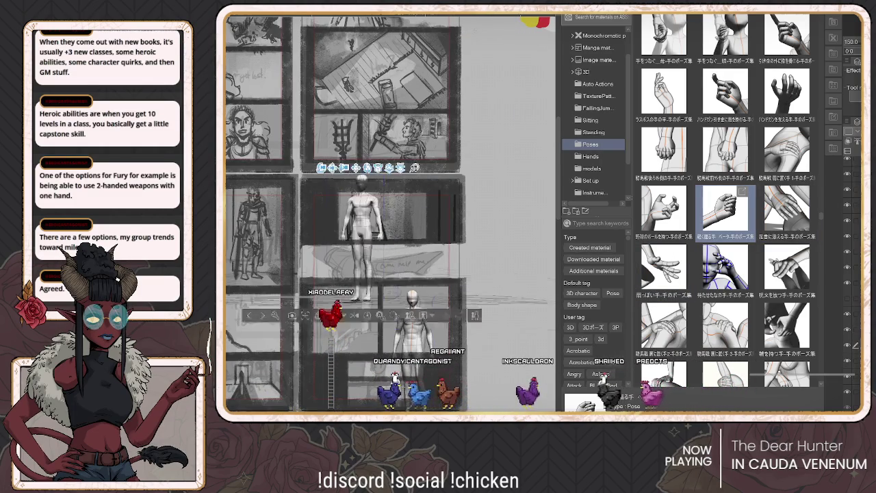
# Turn the copied mannequin to a side view, shift it left, and swing its arm forward
pyautogui.moveTo(342, 205)
pyautogui.mouseDown()
pyautogui.moveTo(383, 206)
pyautogui.moveTo(332, 212)
pyautogui.moveTo(349, 158)
pyautogui.mouseUp()
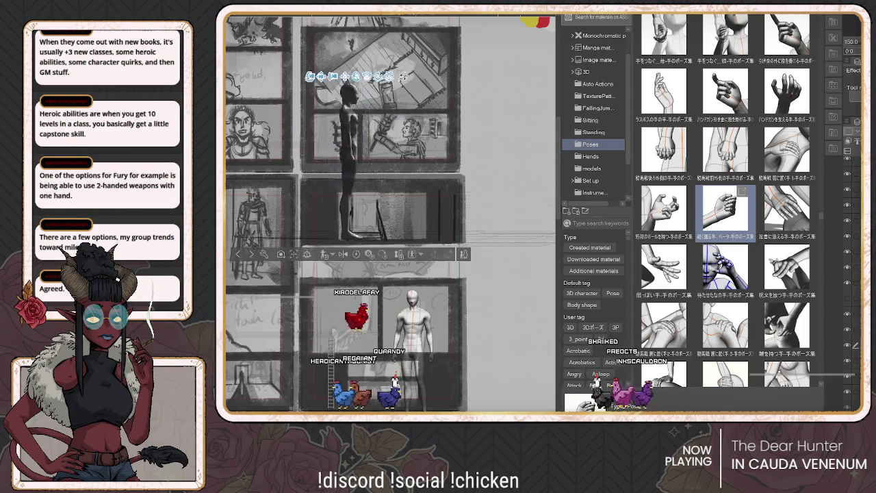
pyautogui.scroll(3, 384, 137)
pyautogui.scroll(2, 383, 103)
pyautogui.scroll(-3, 383, 137)
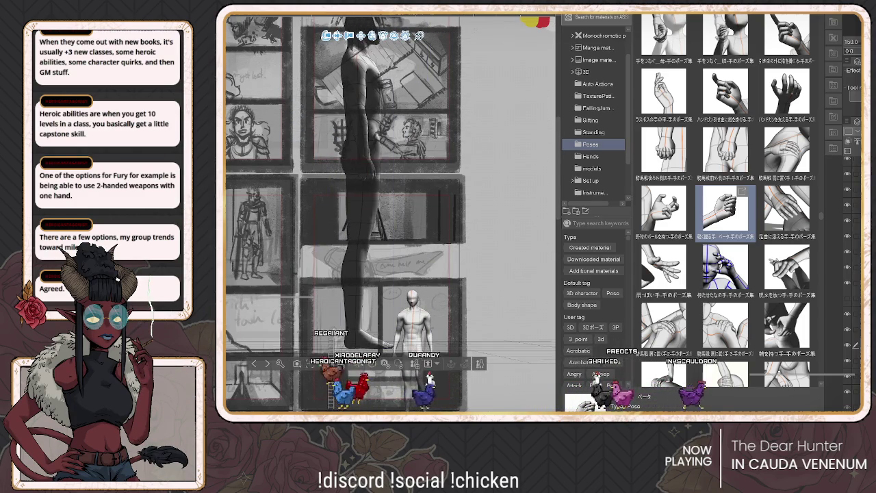
pyautogui.scroll(-2, 363, 206)
pyautogui.moveTo(356, 205); pyautogui.dragTo(315, 198)
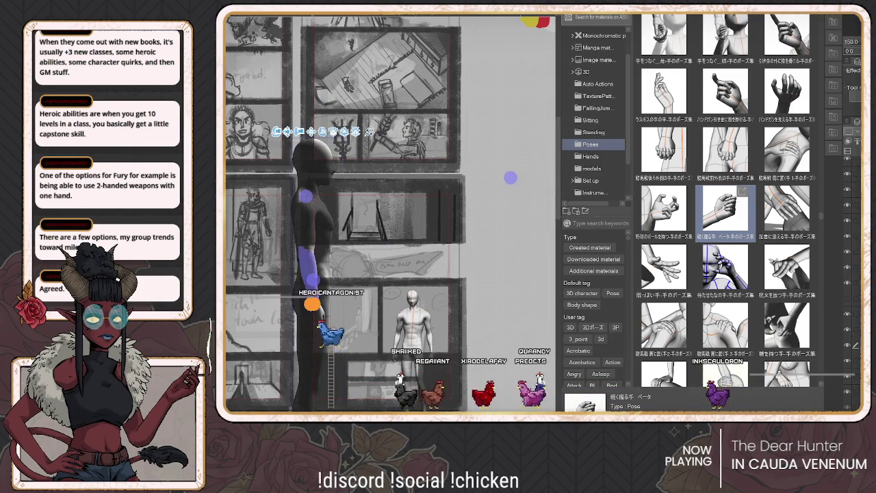
pyautogui.moveTo(312, 305)
pyautogui.mouseDown()
pyautogui.moveTo(348, 281)
pyautogui.moveTo(327, 294)
pyautogui.moveTo(299, 251)
pyautogui.moveTo(375, 129)
pyautogui.moveTo(336, 43)
pyautogui.moveTo(333, 176)
pyautogui.moveTo(319, 217)
pyautogui.moveTo(307, 231)
pyautogui.moveTo(293, 225)
pyautogui.moveTo(294, 254)
pyautogui.moveTo(319, 279)
pyautogui.moveTo(305, 206)
pyautogui.moveTo(328, 244)
pyautogui.moveTo(315, 254)
pyautogui.moveTo(336, 249)
pyautogui.mouseUp()
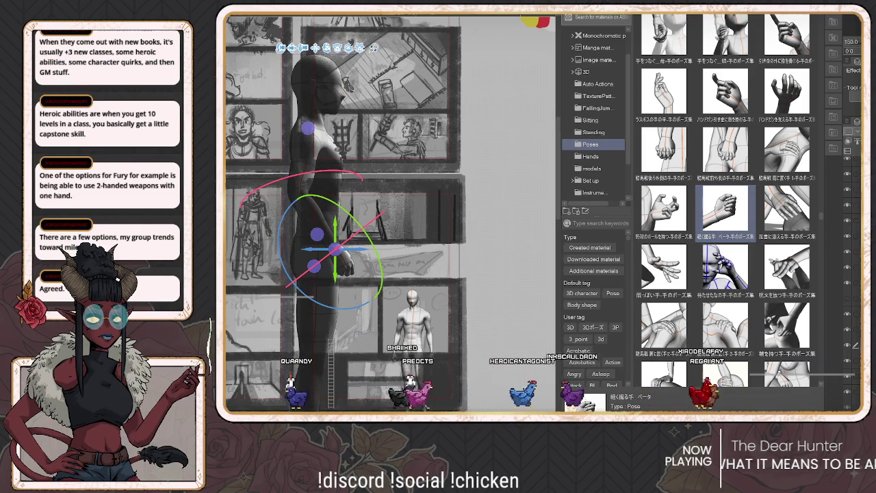
# Finish the thrust-forward arm pose and deselect the large side-view mannequin
pyautogui.press('Escape')
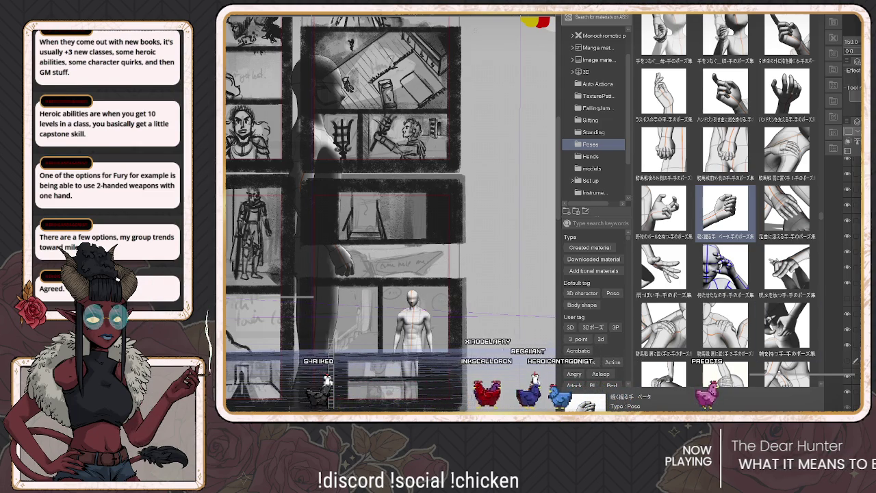
pyautogui.hotkey('ctrl', 'z')
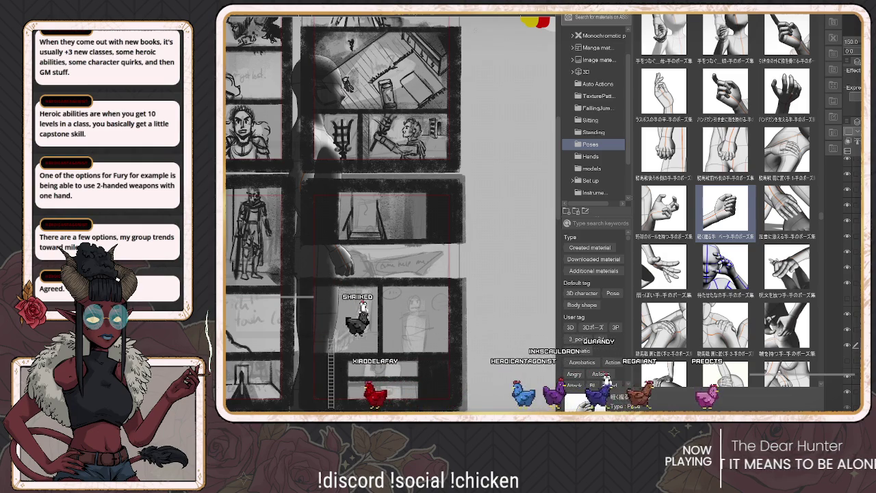
pyautogui.click(391, 260)
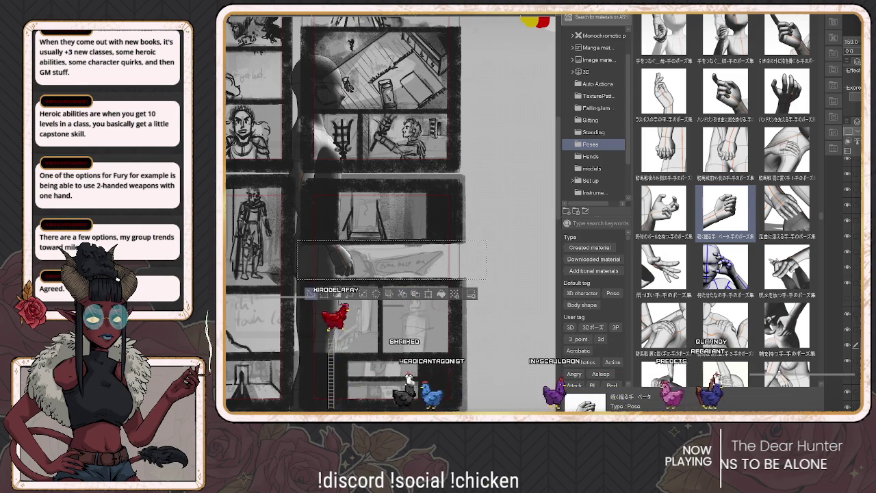
pyautogui.hotkey('ctrl', 'd')
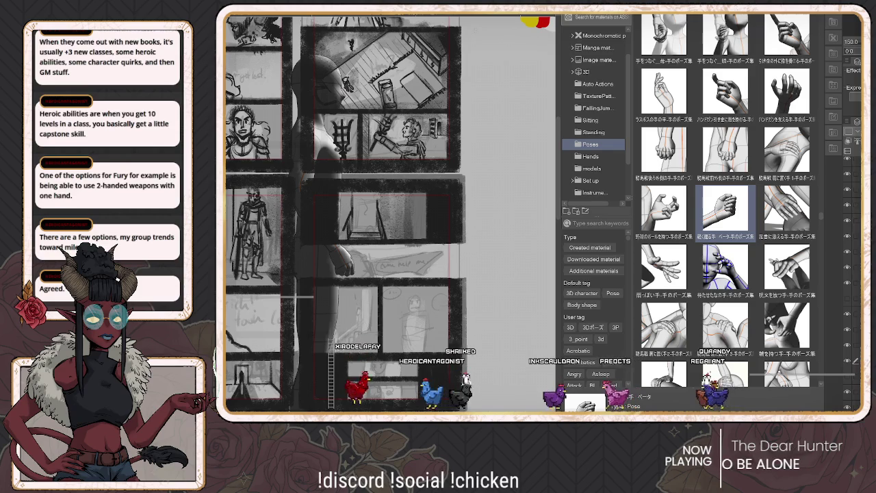
pyautogui.hotkey('ctrl', 'z')
pyautogui.scroll(2, 305, 322)
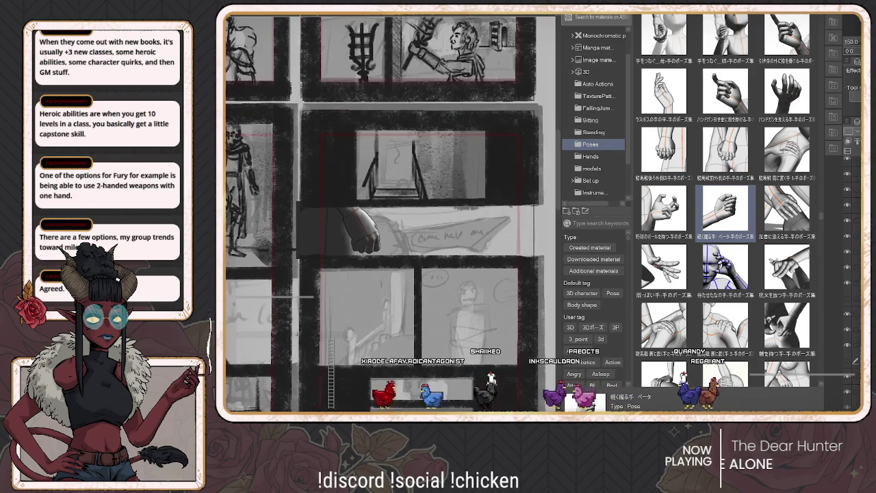
pyautogui.scroll(-1, 455, 356)
pyautogui.scroll(-1, 455, 356)
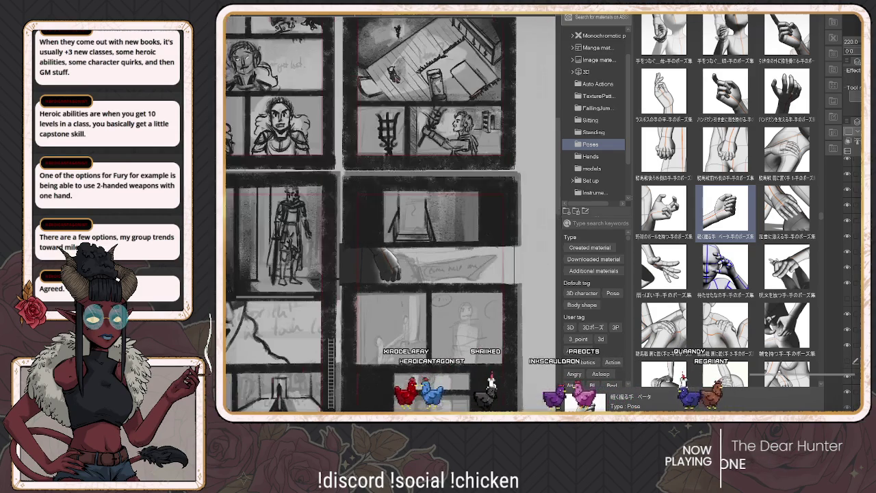
pyautogui.hotkey('ctrl', 'y')
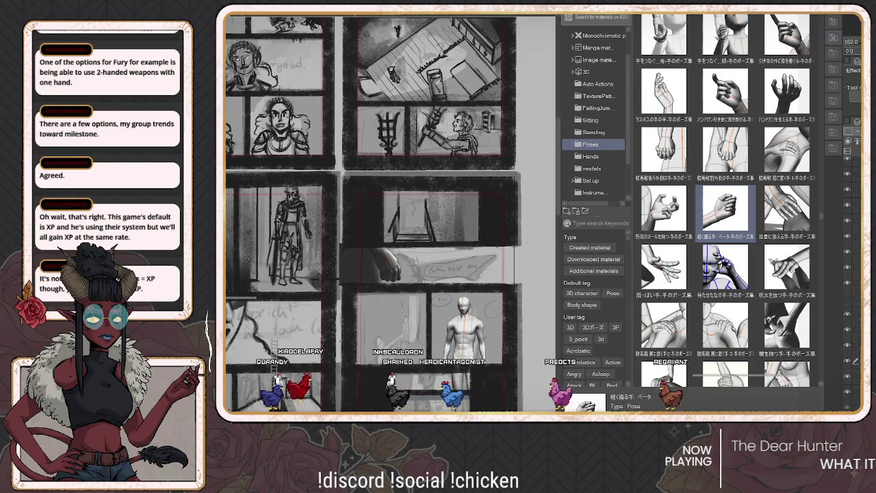
# Hide all side palettes so the storyboard page stands alone
pyautogui.press('Tab')
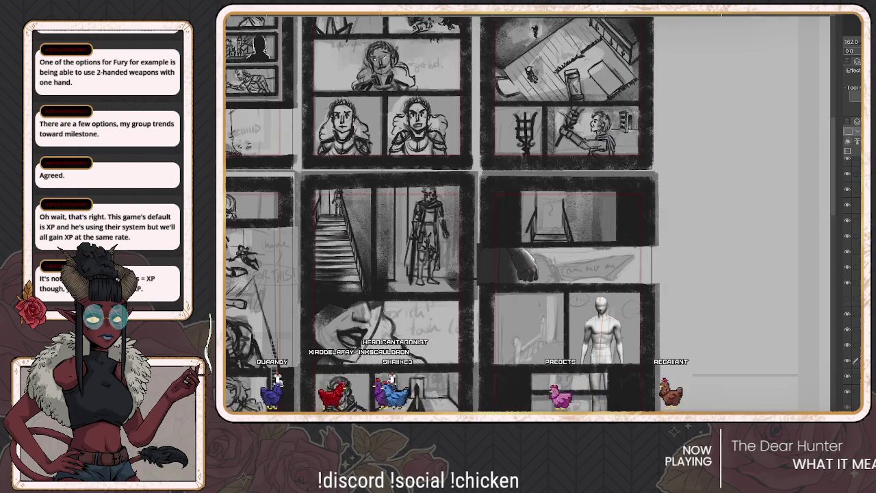
# Undo the last change, then raise the left mannequin and turn it to a three-quarter view
pyautogui.scroll(1, 719, 389)
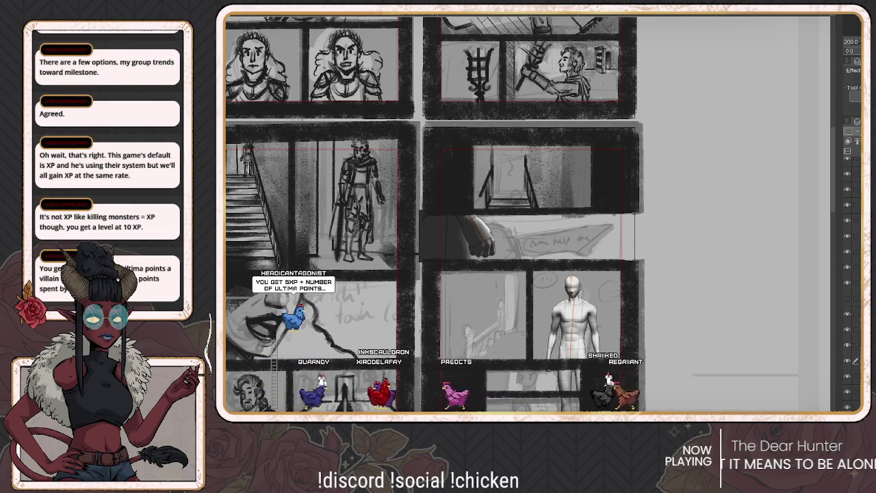
pyautogui.hotkey('ctrl', 'z')
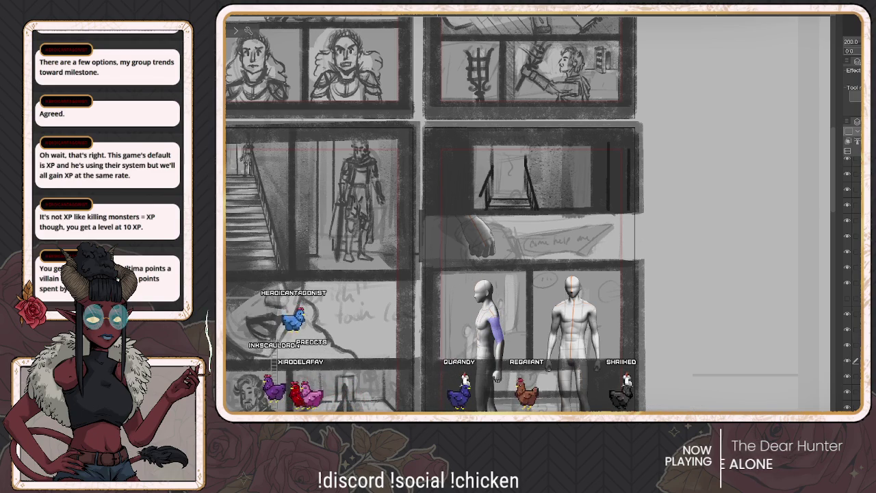
pyautogui.click(495, 328)
pyautogui.moveTo(488, 322)
pyautogui.mouseDown()
pyautogui.moveTo(487, 177)
pyautogui.moveTo(490, 236)
pyautogui.moveTo(500, 232)
pyautogui.mouseUp()
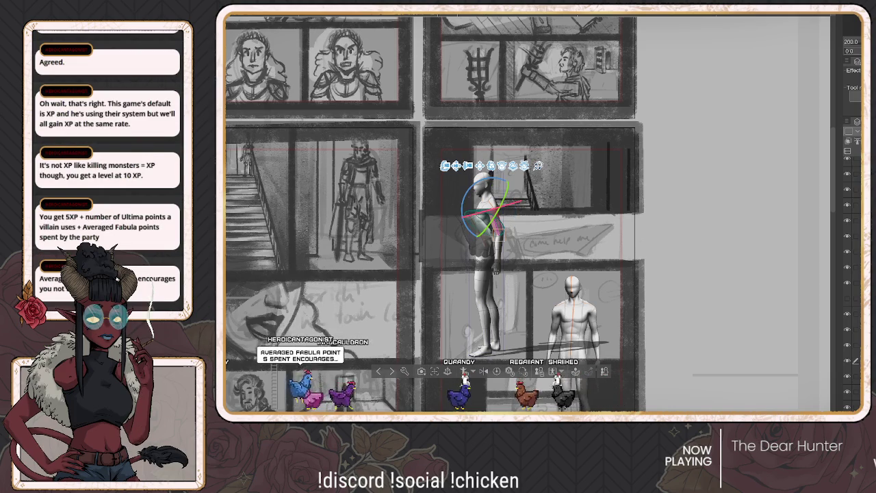
pyautogui.click(486, 320)
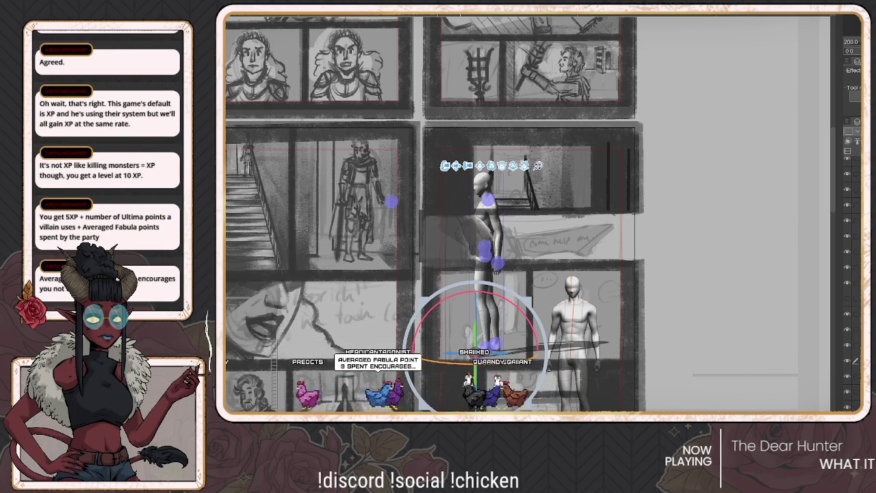
pyautogui.moveTo(486, 347)
pyautogui.mouseDown()
pyautogui.moveTo(435, 350)
pyautogui.moveTo(455, 351)
pyautogui.moveTo(478, 404)
pyautogui.moveTo(456, 378)
pyautogui.moveTo(465, 378)
pyautogui.mouseUp()
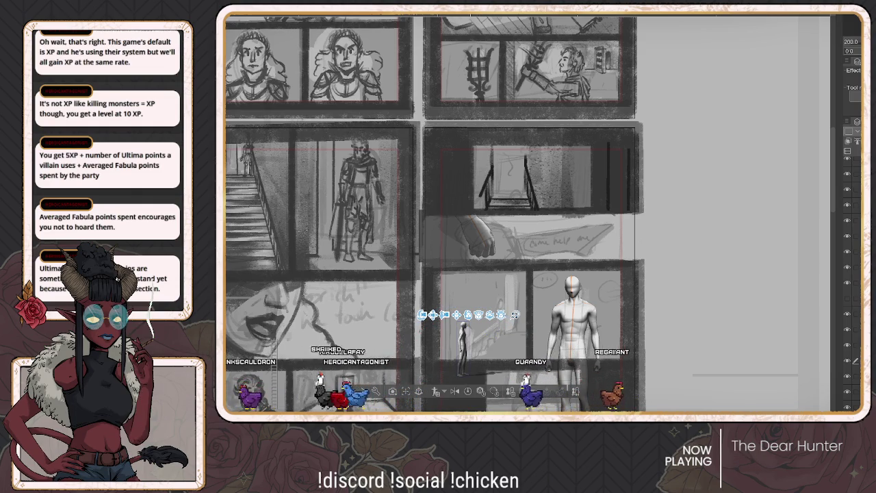
# Raise the small mannequin slightly in the panel and tilt its head
pyautogui.click(465, 353)
pyautogui.moveTo(463, 352); pyautogui.dragTo(463, 326)
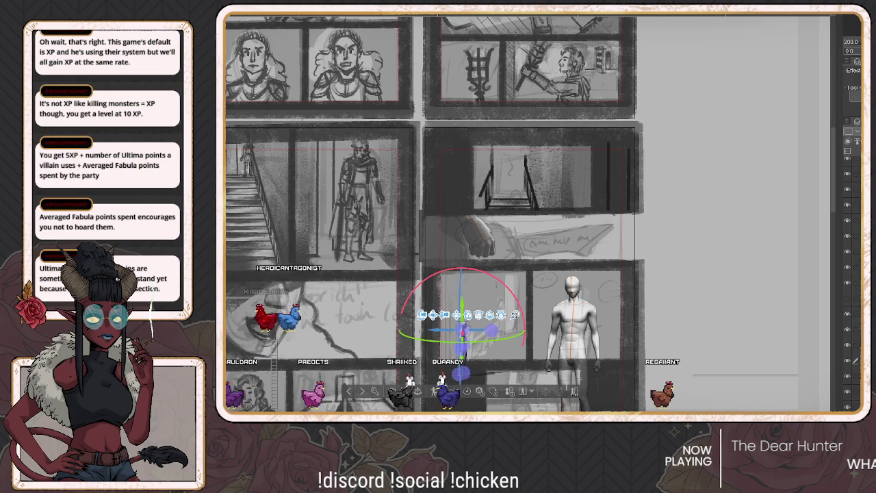
pyautogui.moveTo(463, 329)
pyautogui.mouseDown()
pyautogui.moveTo(463, 348)
pyautogui.moveTo(488, 274)
pyautogui.mouseUp()
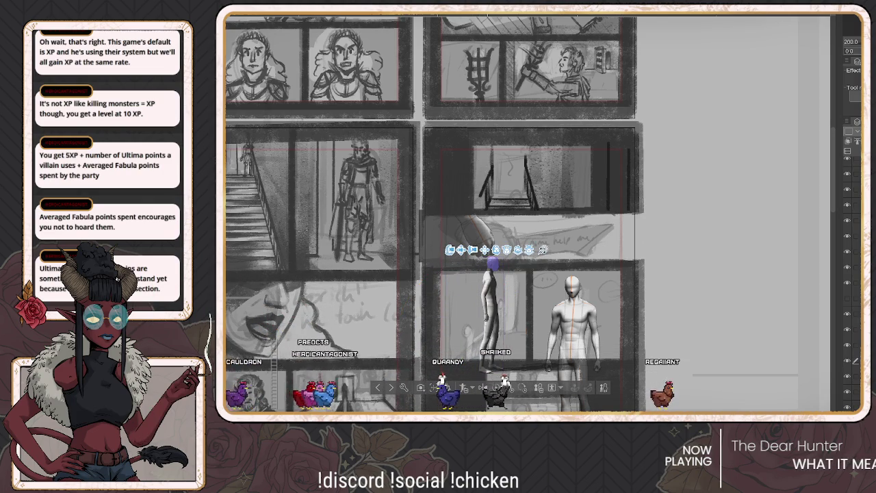
pyautogui.click(489, 273)
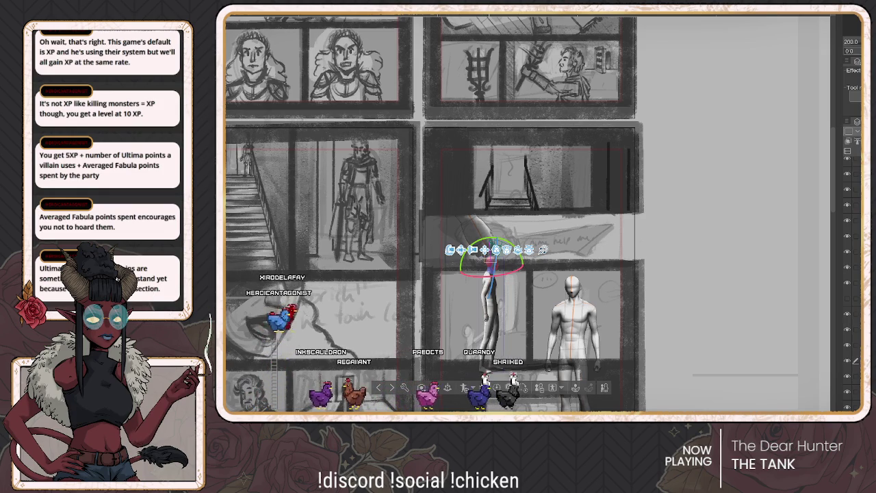
pyautogui.moveTo(507, 254)
pyautogui.mouseDown()
pyautogui.moveTo(517, 274)
pyautogui.moveTo(510, 269)
pyautogui.mouseUp()
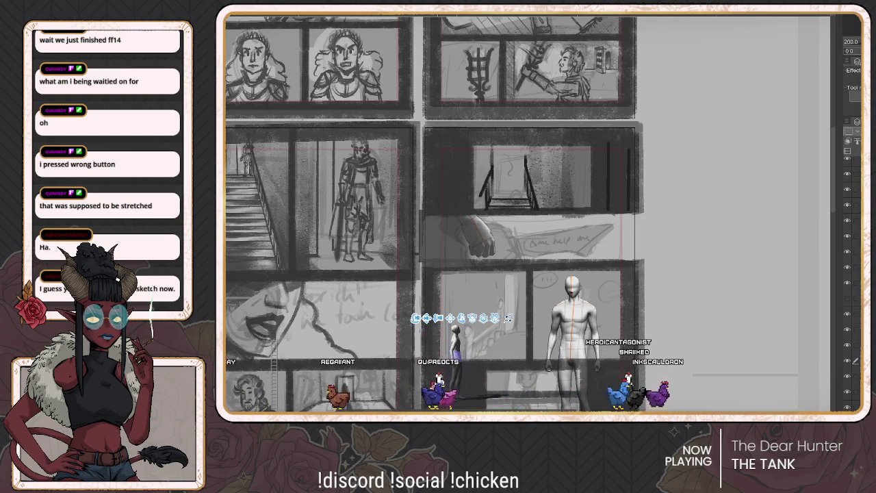
# Place another small mannequin beside the first and return to the Object tool
pyautogui.moveTo(456, 342)
pyautogui.mouseDown()
pyautogui.moveTo(512, 322)
pyautogui.moveTo(504, 322)
pyautogui.mouseUp()
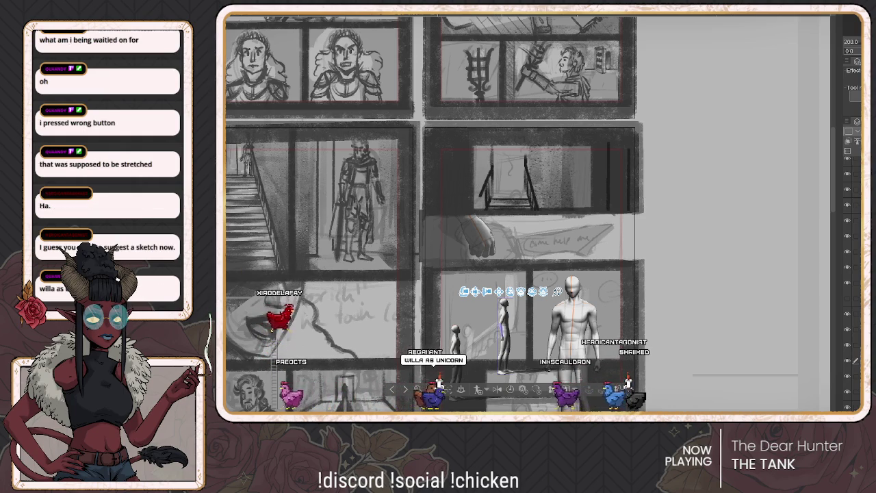
pyautogui.click(504, 328)
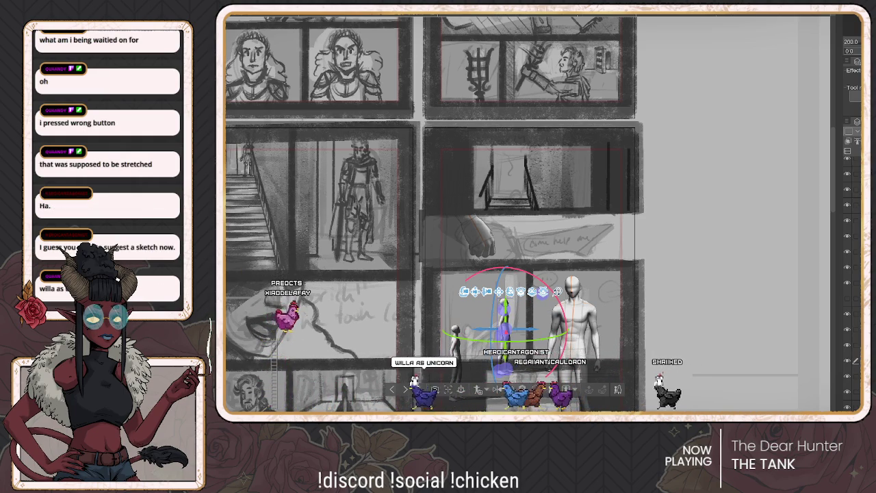
pyautogui.press('p')
pyautogui.press('o')
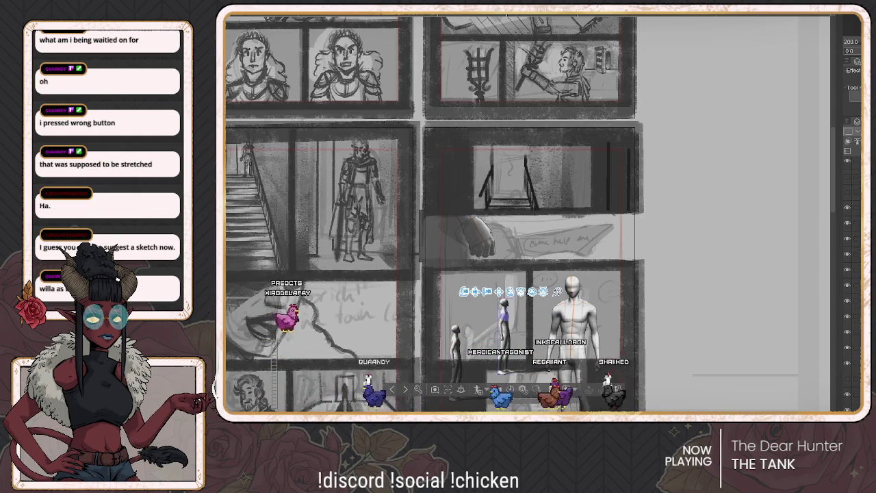
# Select the small mannequin's body parts for free rotation, then open the pose materials library
pyautogui.click(504, 322)
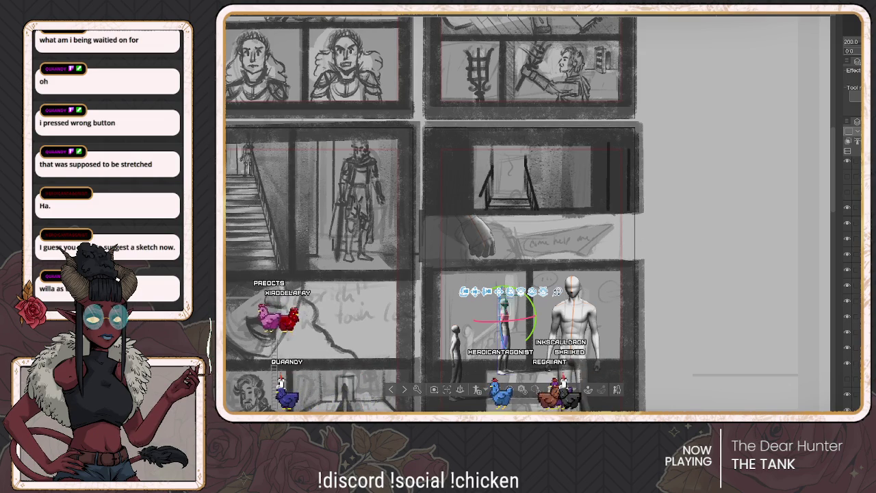
pyautogui.click(542, 292)
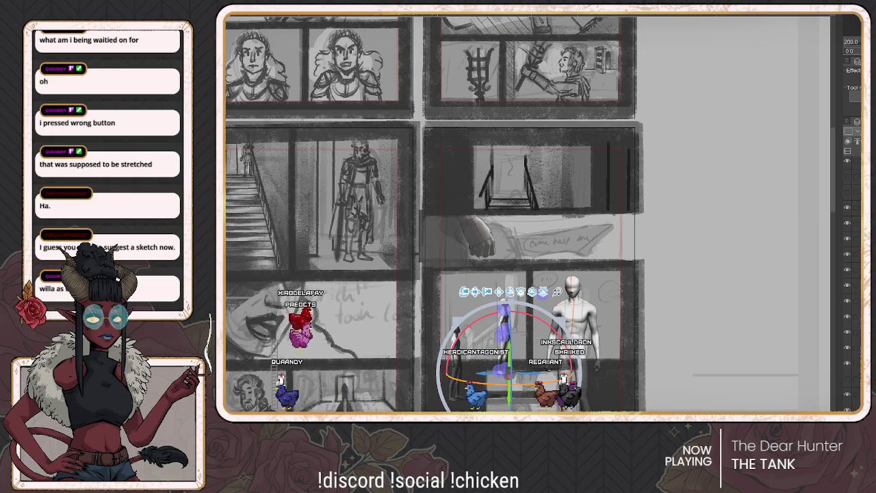
pyautogui.click(506, 322)
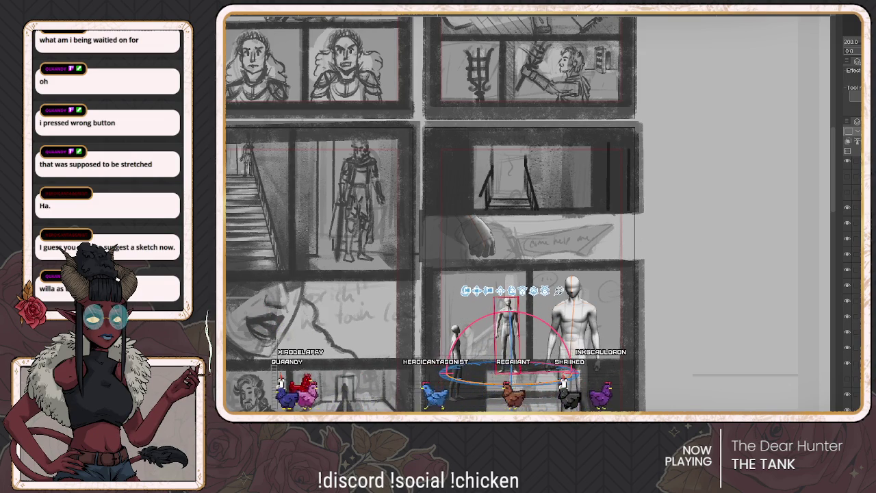
pyautogui.click(515, 332)
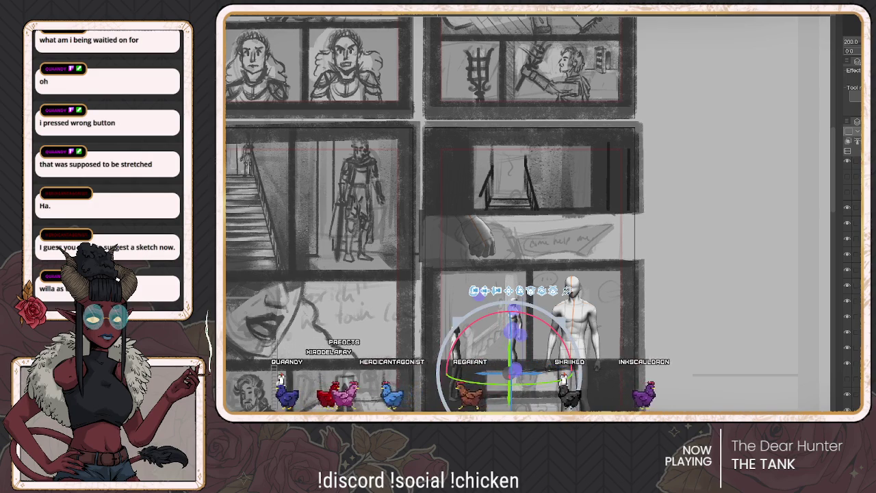
pyautogui.click(520, 305)
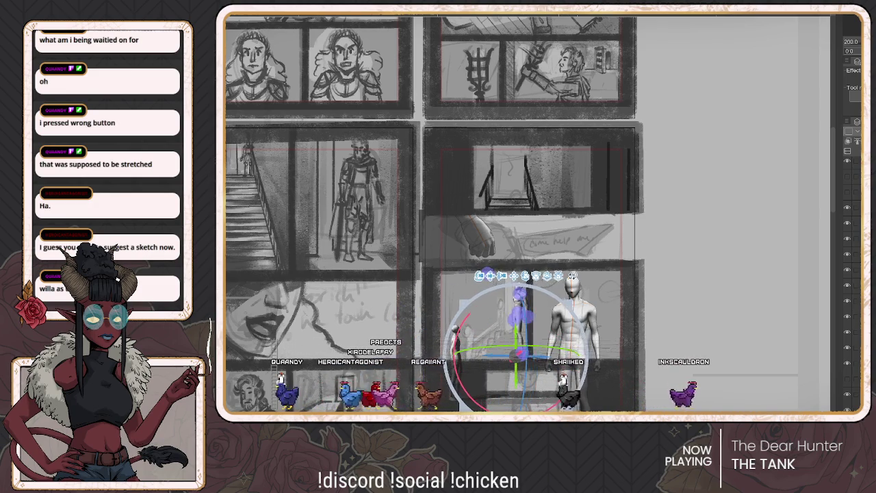
pyautogui.click(515, 328)
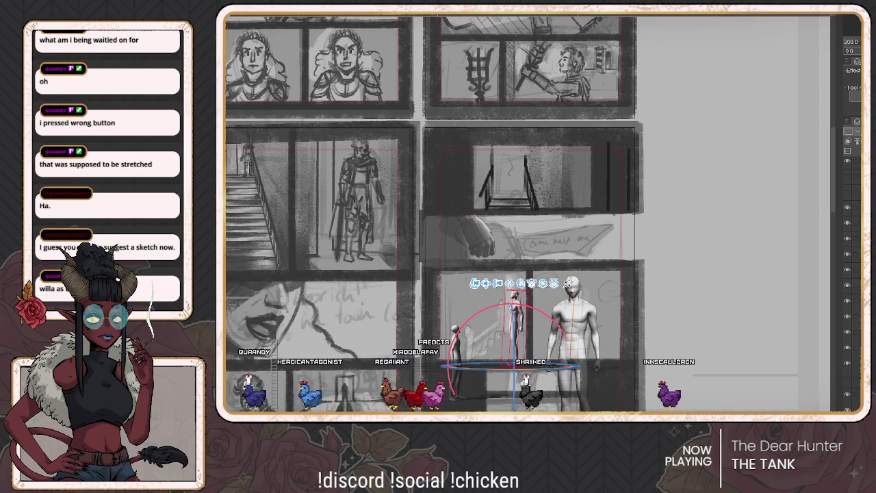
pyautogui.click(518, 326)
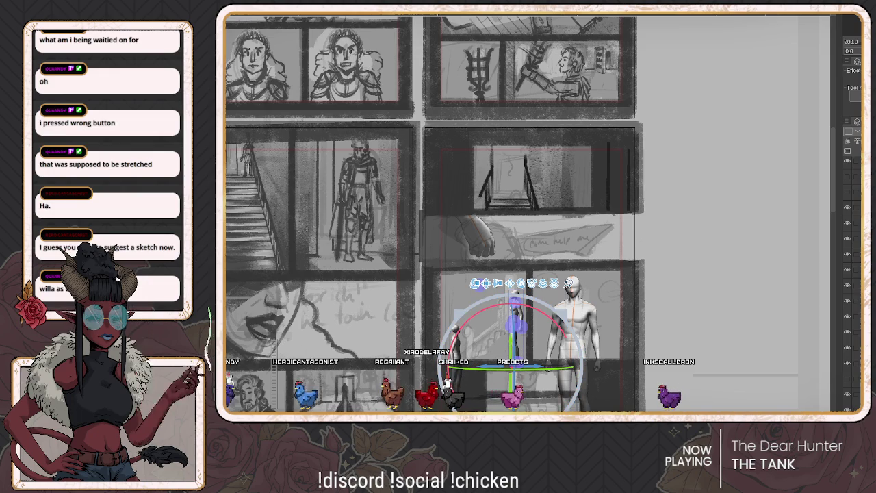
pyautogui.press('F9')
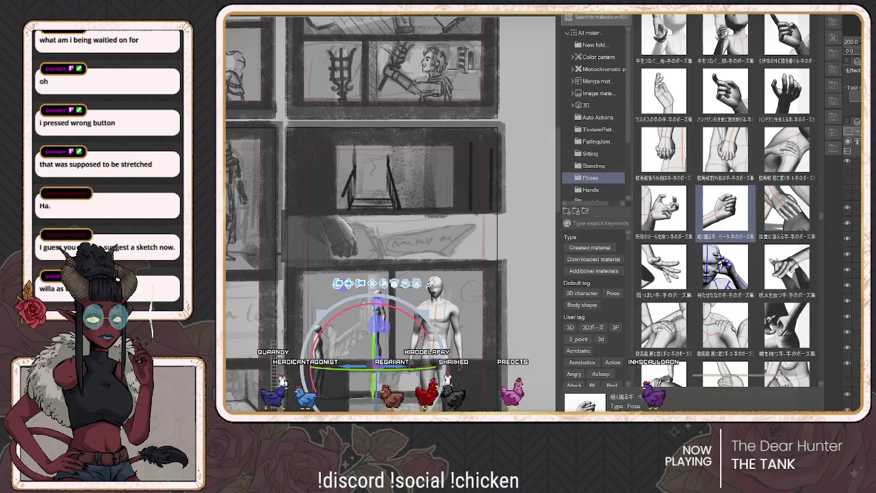
# Pick the Filomena body shape material, select the small mannequin, then hide the palettes
pyautogui.scroll(-2, 593, 116)
pyautogui.scroll(-2, 593, 117)
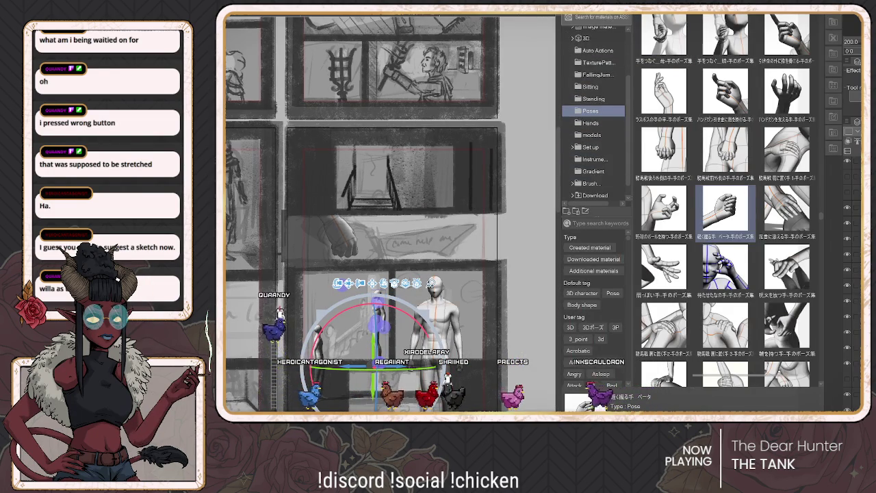
pyautogui.click(594, 159)
pyautogui.click(726, 93)
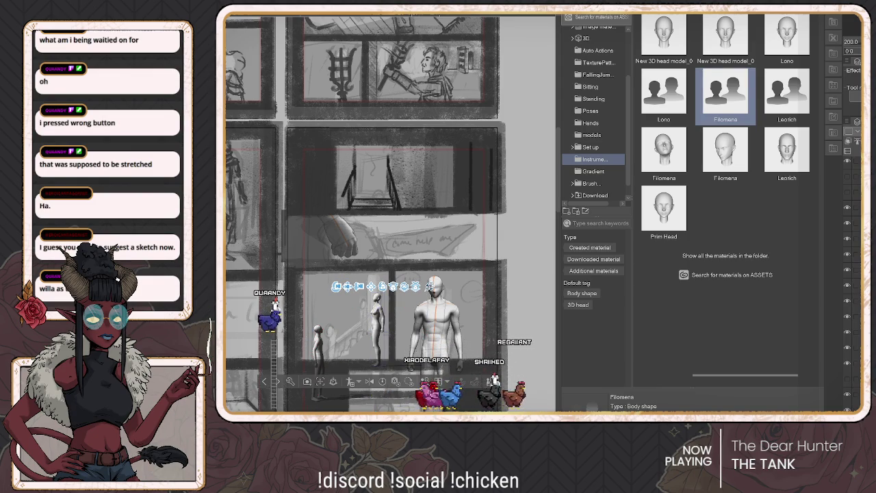
pyautogui.click(377, 316)
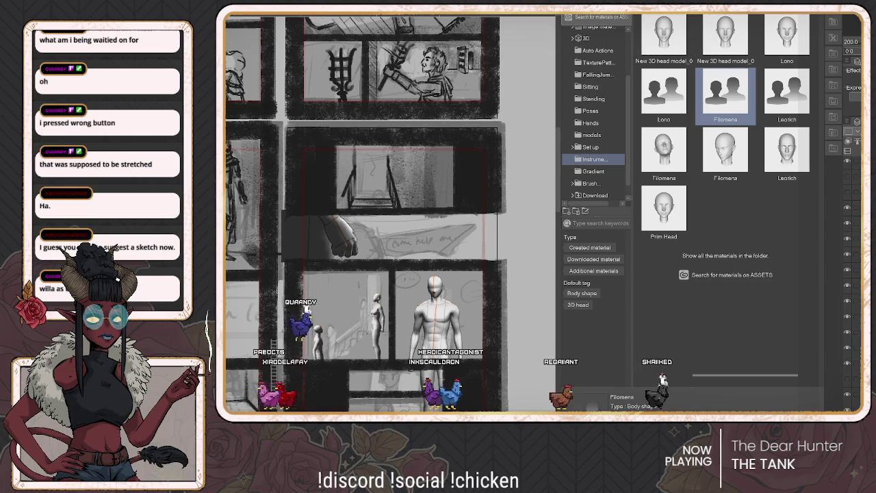
pyautogui.click(377, 321)
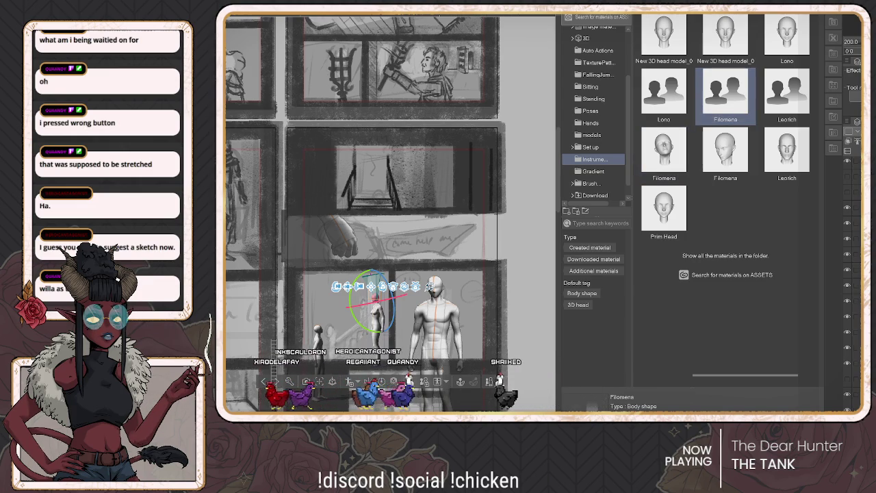
pyautogui.press('Tab')
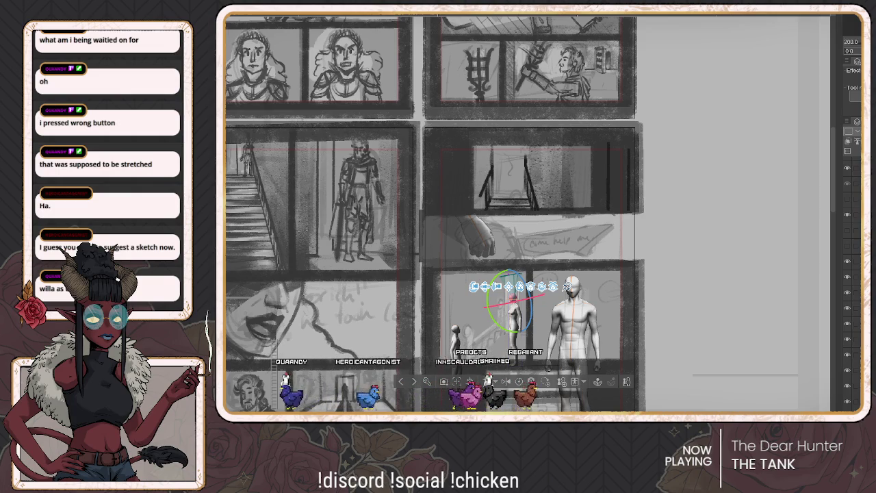
# Switch to the blank new canvas document with Ctrl+Tab
pyautogui.hotkey('ctrl', 'Tab')
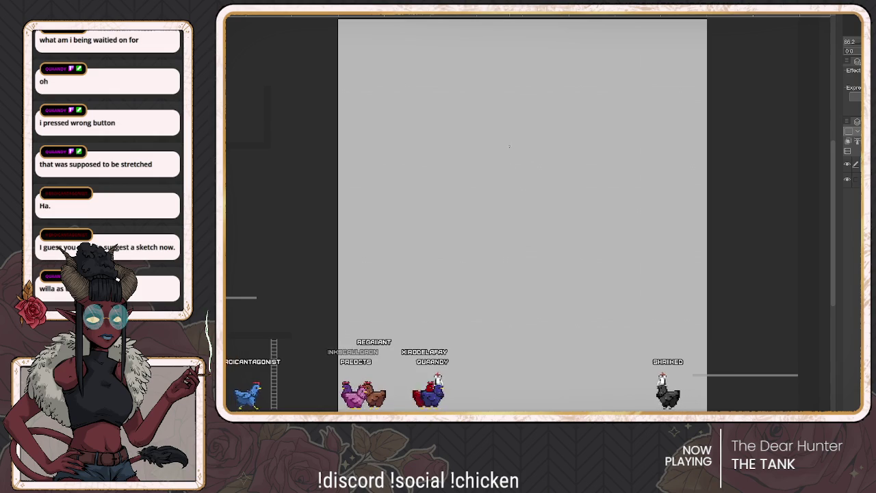
# Sketch the horse's head, muzzle, neck and rounded body, then undo the last stroke
pyautogui.moveTo(519, 137)
pyautogui.mouseDown()
pyautogui.moveTo(510, 145)
pyautogui.moveTo(513, 166)
pyautogui.moveTo(474, 184)
pyautogui.moveTo(498, 151)
pyautogui.mouseUp()
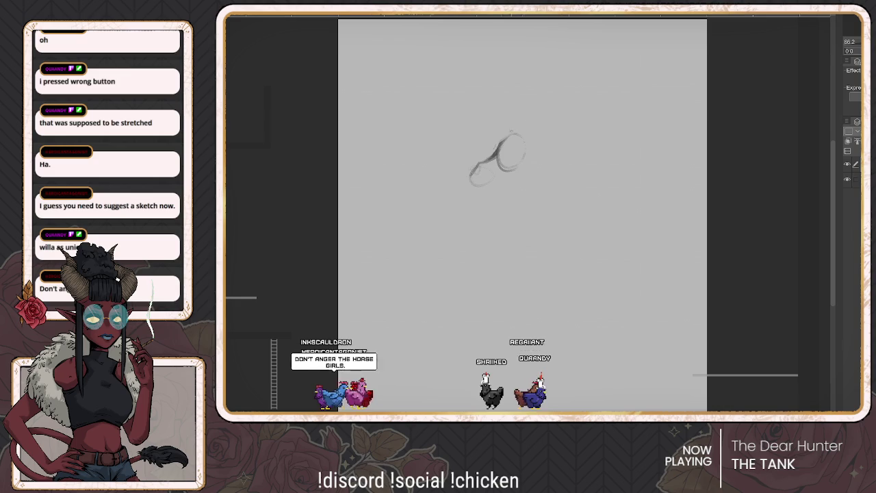
pyautogui.moveTo(473, 183); pyautogui.dragTo(529, 170)
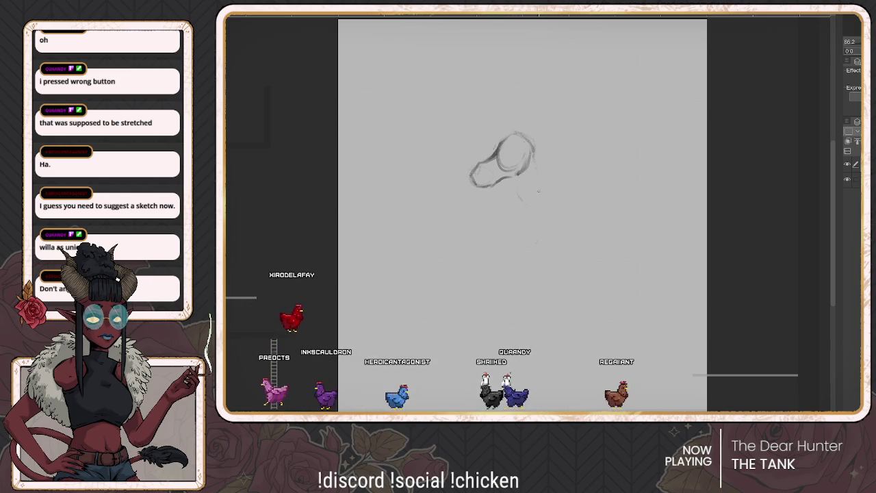
pyautogui.moveTo(518, 194)
pyautogui.mouseDown()
pyautogui.moveTo(514, 213)
pyautogui.moveTo(531, 257)
pyautogui.mouseUp()
pyautogui.moveTo(496, 222); pyautogui.dragTo(523, 259)
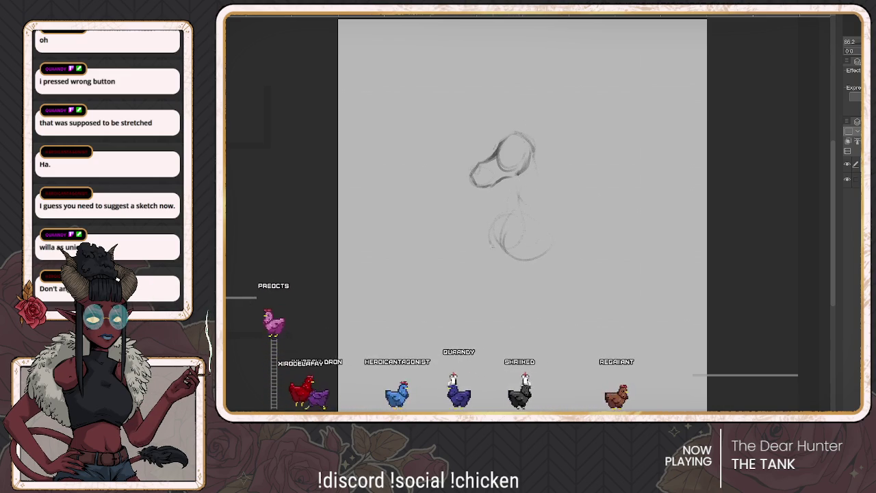
pyautogui.moveTo(551, 208); pyautogui.dragTo(544, 246)
pyautogui.moveTo(551, 208); pyautogui.dragTo(548, 262)
pyautogui.moveTo(496, 219); pyautogui.dragTo(490, 259)
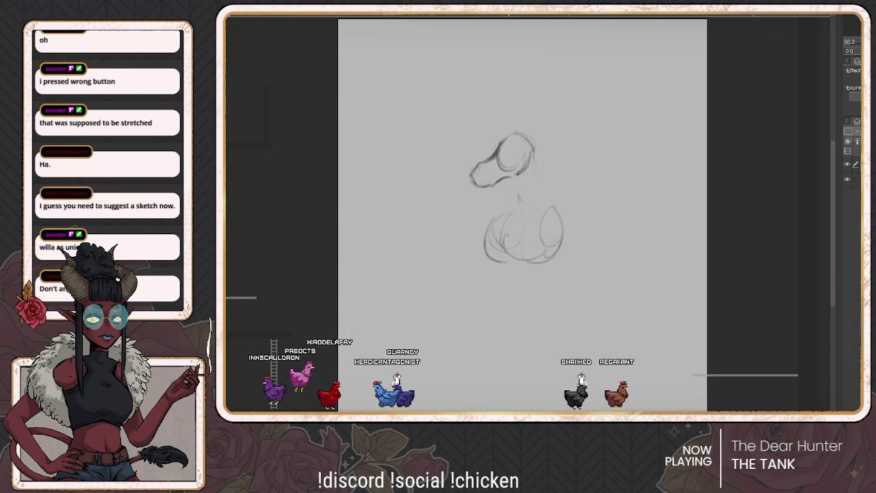
pyautogui.hotkey('ctrl', 'z')
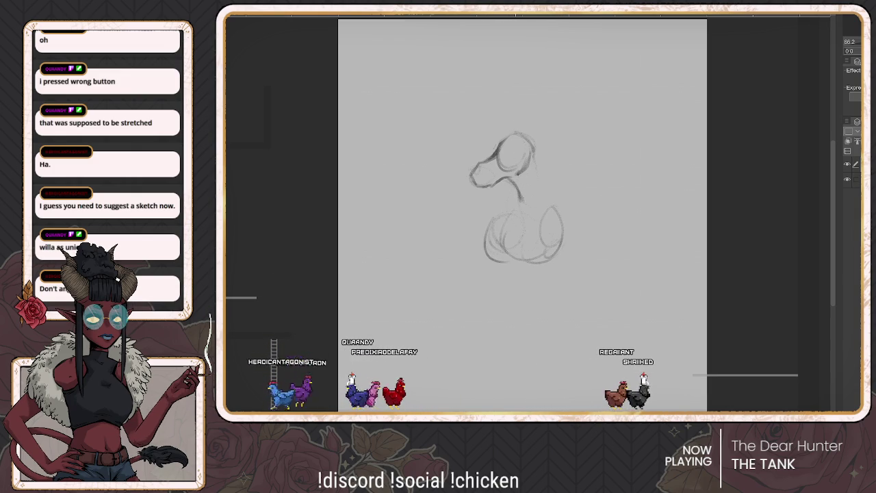
# Redraw the neck, back line, right body outline and lower legs
pyautogui.moveTo(523, 194); pyautogui.dragTo(511, 217)
pyautogui.moveTo(533, 144); pyautogui.dragTo(564, 241)
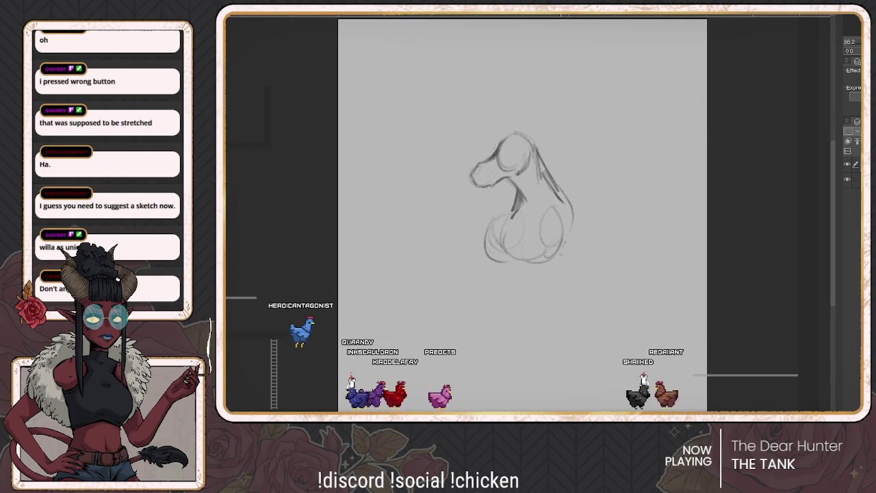
pyautogui.moveTo(571, 209); pyautogui.dragTo(568, 260)
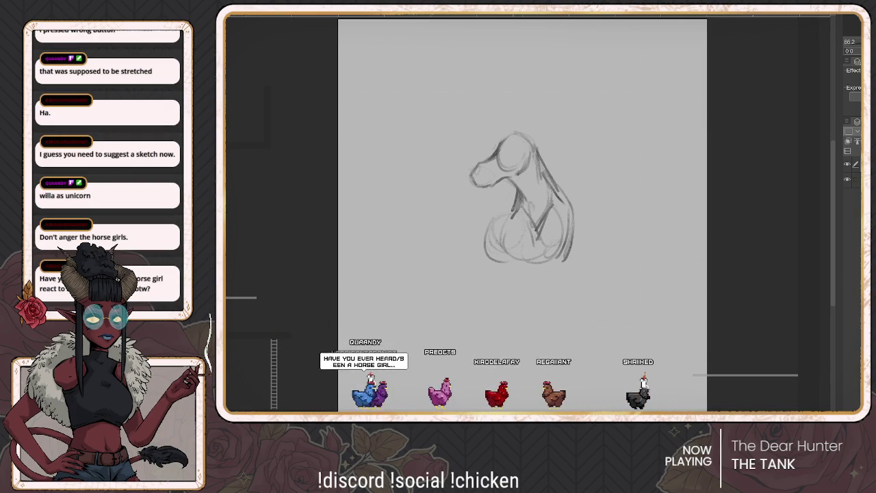
pyautogui.moveTo(494, 230); pyautogui.dragTo(524, 278)
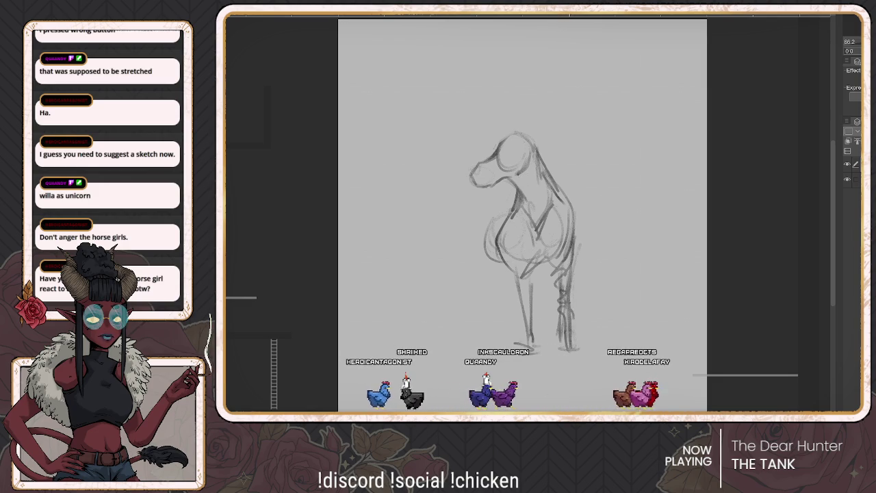
# Add mane and foreleg strokes, lengthen the front-left leg, then lasso and transform them
pyautogui.moveTo(506, 204); pyautogui.dragTo(479, 260)
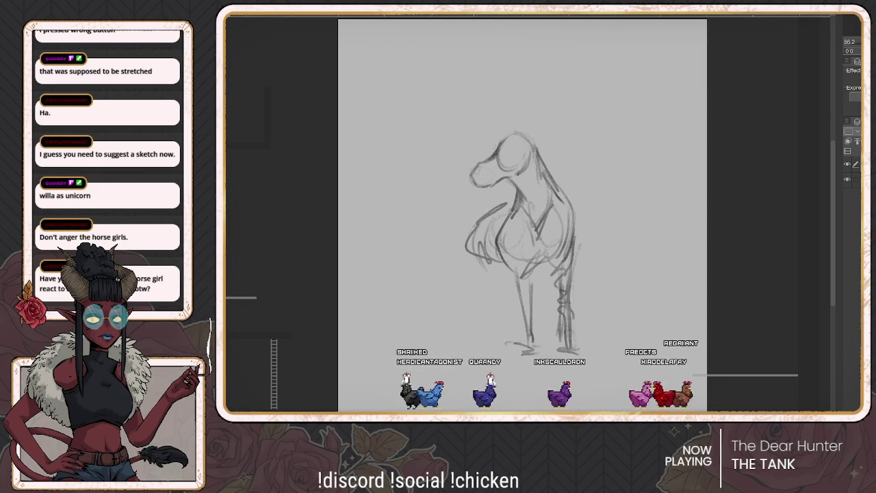
pyautogui.moveTo(508, 202); pyautogui.dragTo(473, 275)
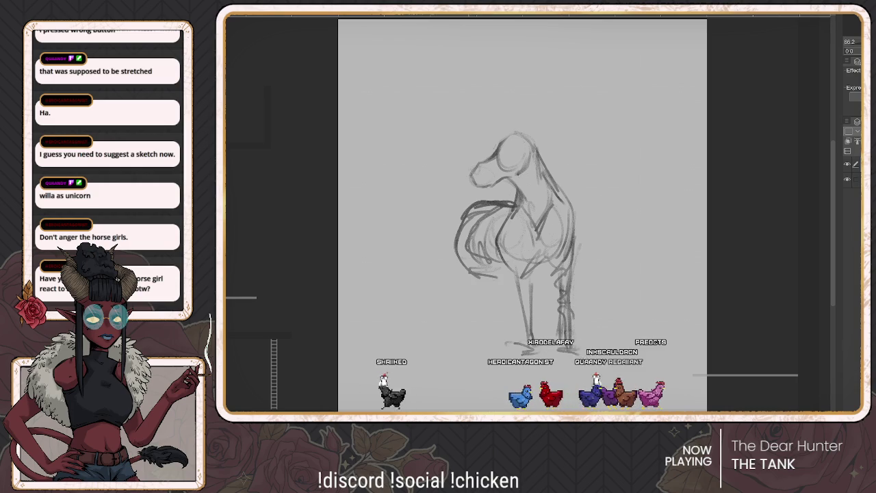
pyautogui.moveTo(492, 275); pyautogui.dragTo(465, 306)
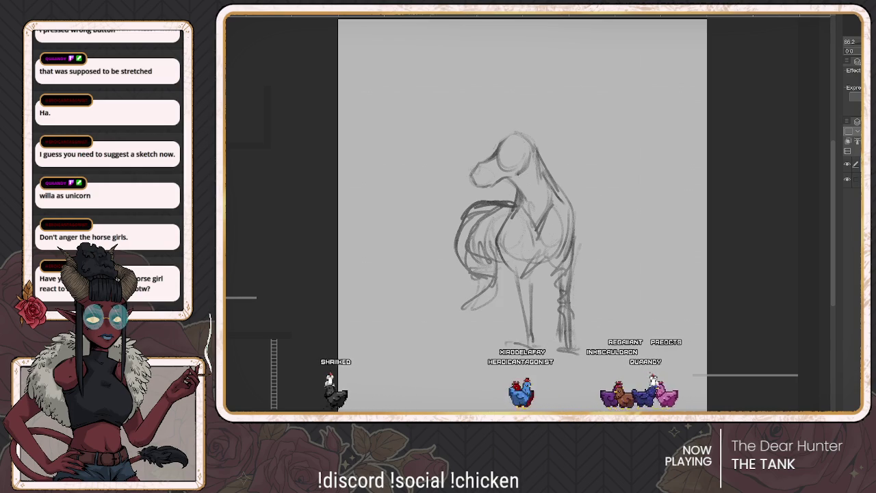
pyautogui.hotkey('ctrl', 'z')
pyautogui.hotkey('ctrl', 'z')
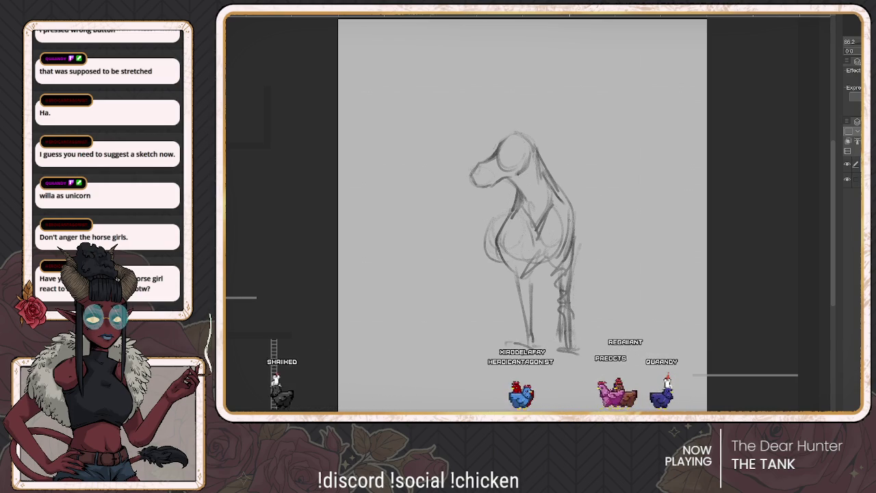
pyautogui.hotkey('ctrl', 'y')
pyautogui.hotkey('ctrl', 'y')
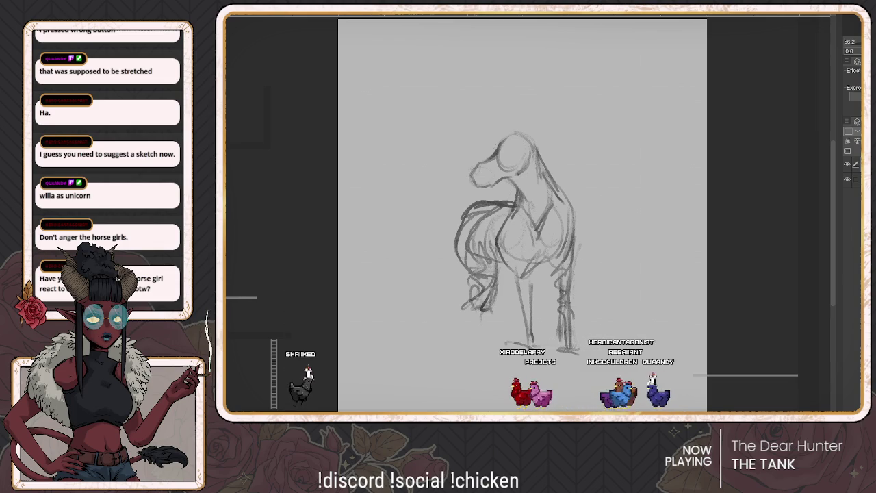
pyautogui.moveTo(478, 301); pyautogui.dragTo(477, 342)
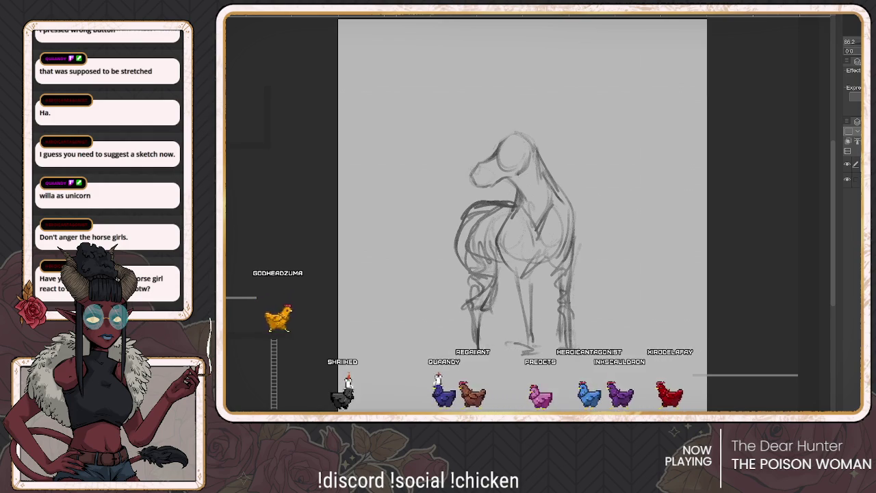
pyautogui.moveTo(446, 207)
pyautogui.mouseDown()
pyautogui.moveTo(501, 322)
pyautogui.moveTo(479, 196)
pyautogui.mouseUp()
pyautogui.hotkey('ctrl', 't')
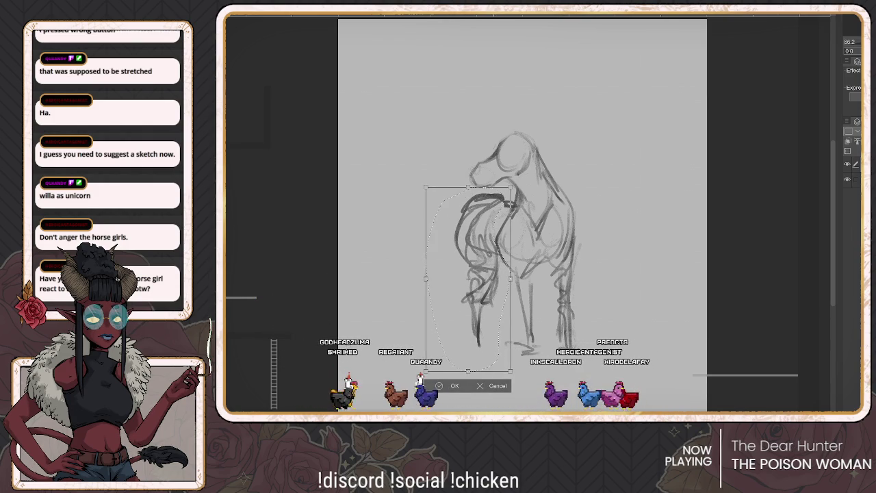